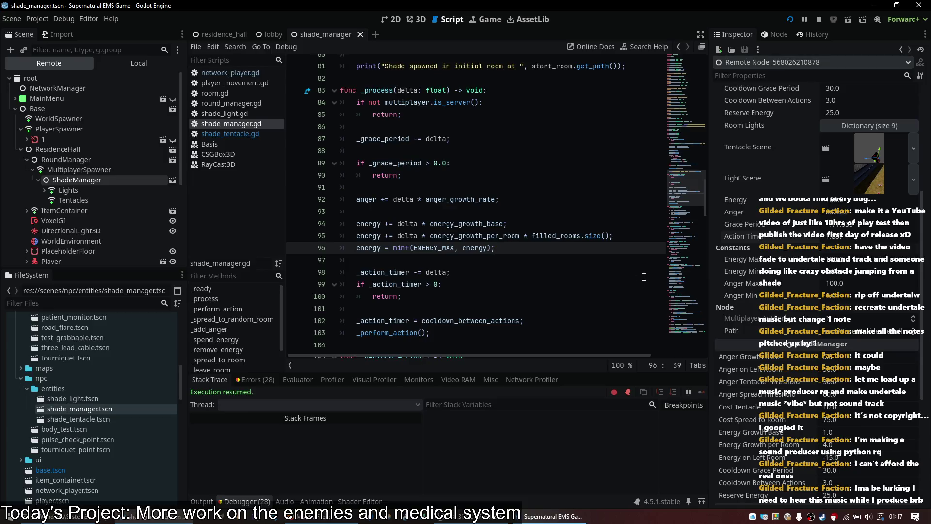
- Walk from the room through the doorway and across the courtyard toward the red-lit building wing
key(alt+Tab)
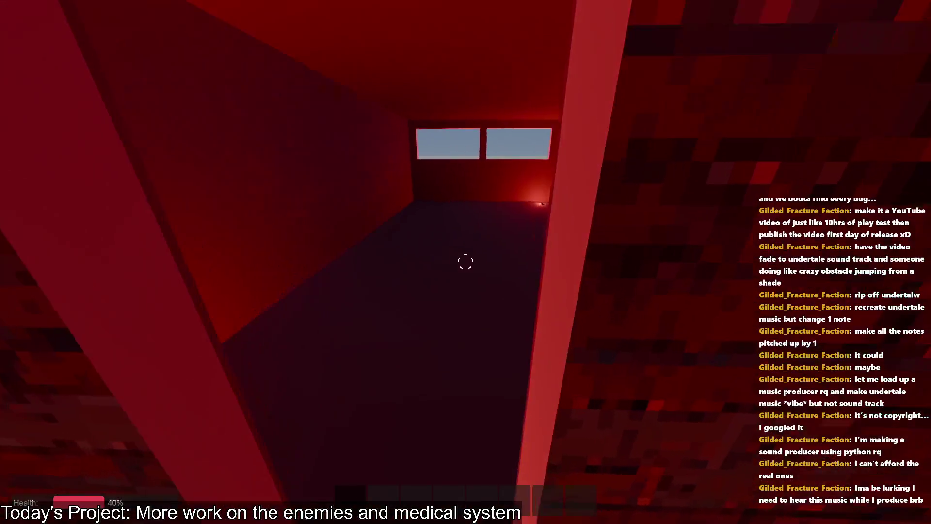
key(w)
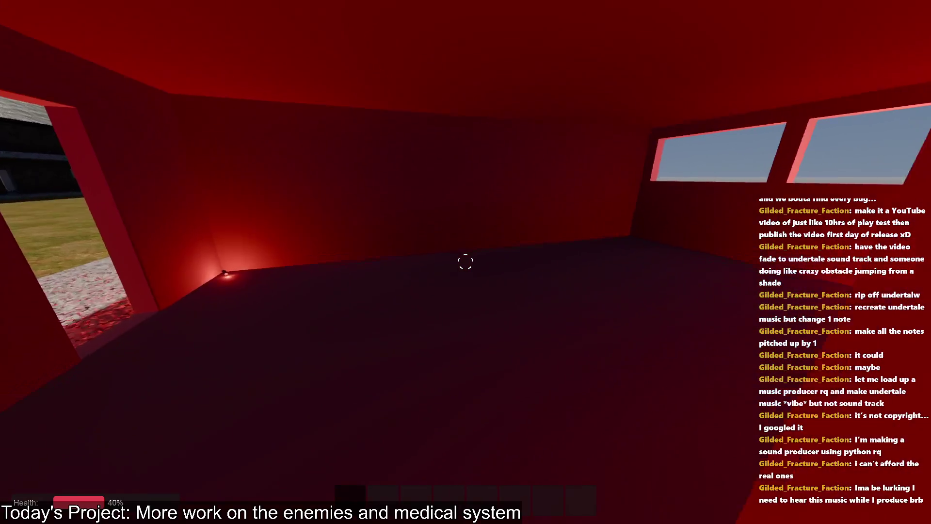
key(alt+Tab)
scroll(505, 292, down, 6)
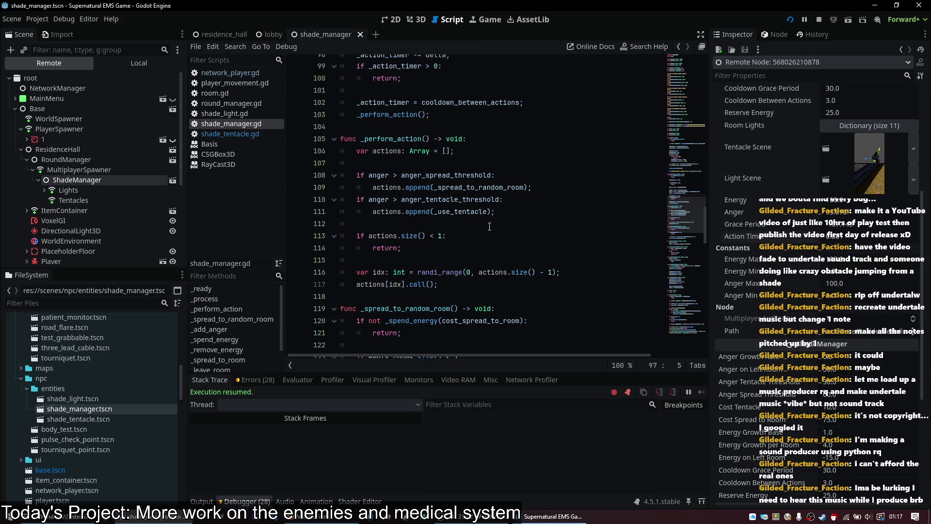
key(alt+Tab)
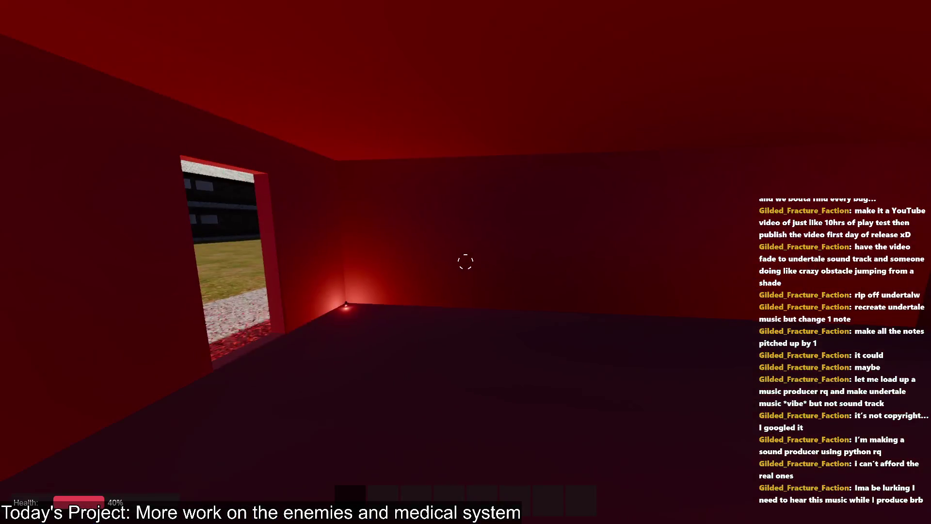
key(w)
key(w)
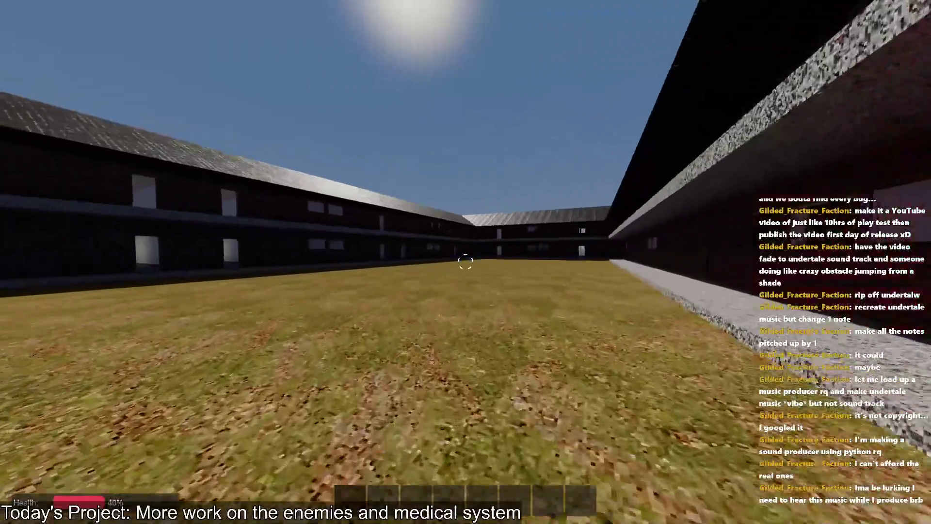
key(w)
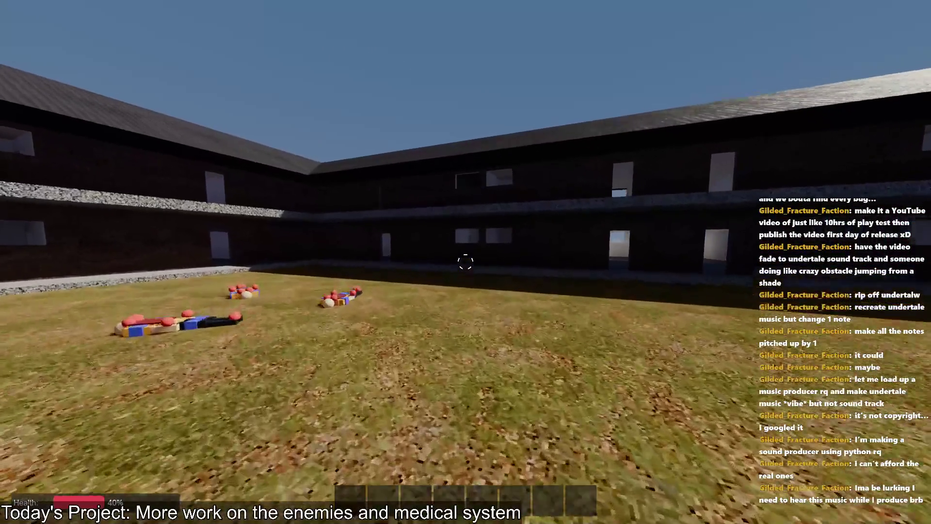
key(w)
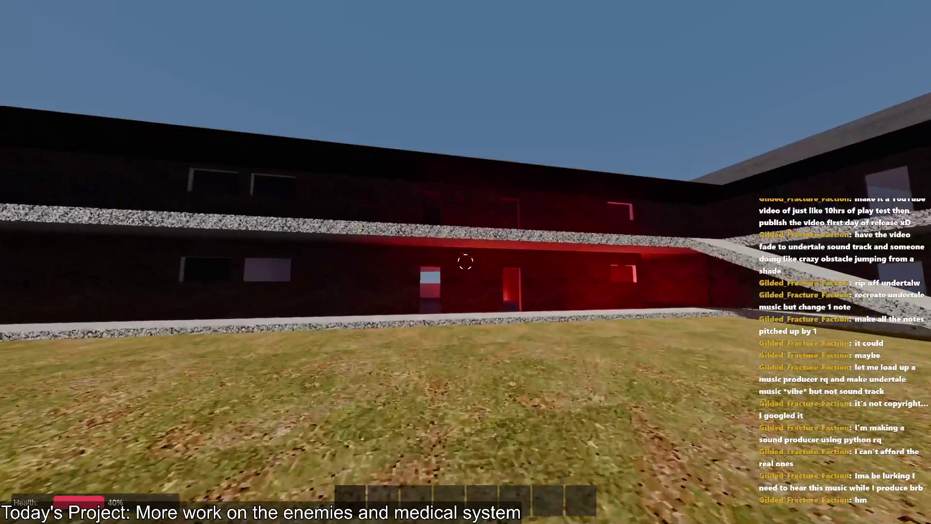
key(w)
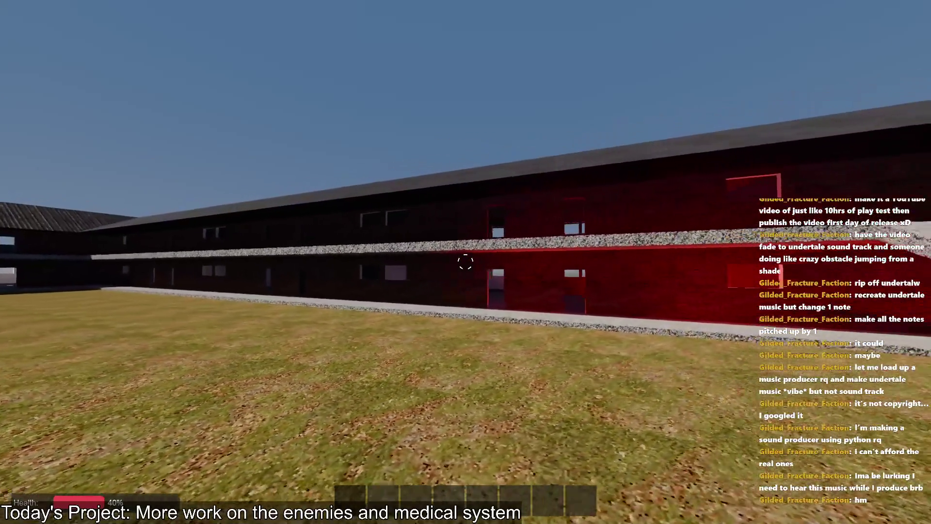
key(w)
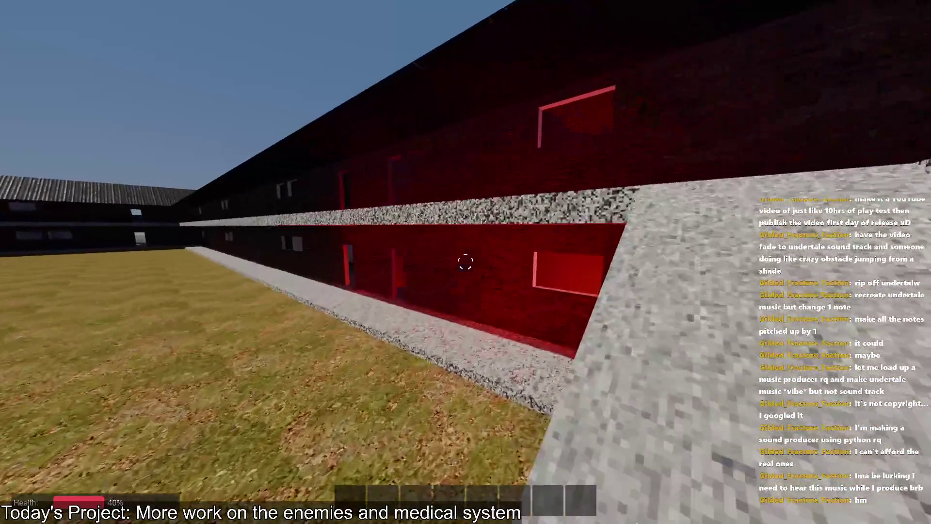
key(alt+Tab)
- Inspect the energy subtraction in the _spend_energy definition, then return to its call site
key(alt+Tab)
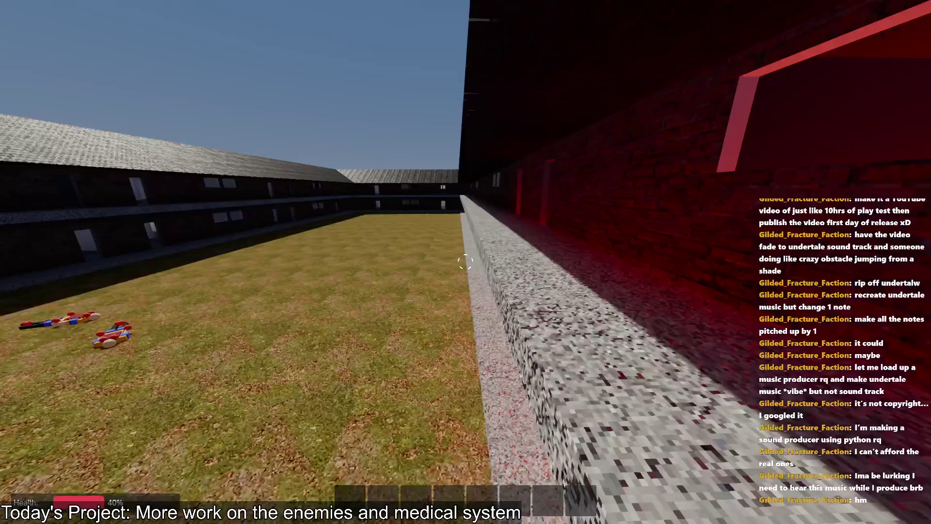
key(alt+Tab)
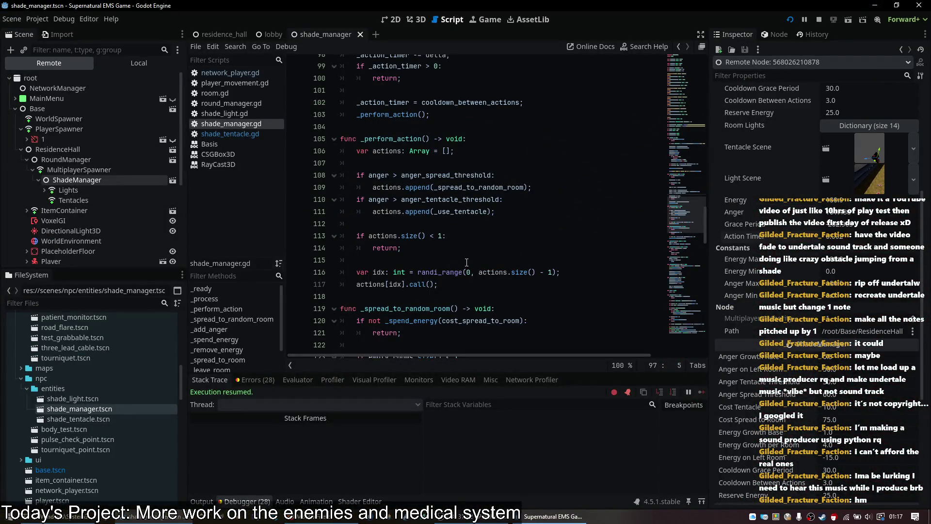
scroll(466, 262, down, 3)
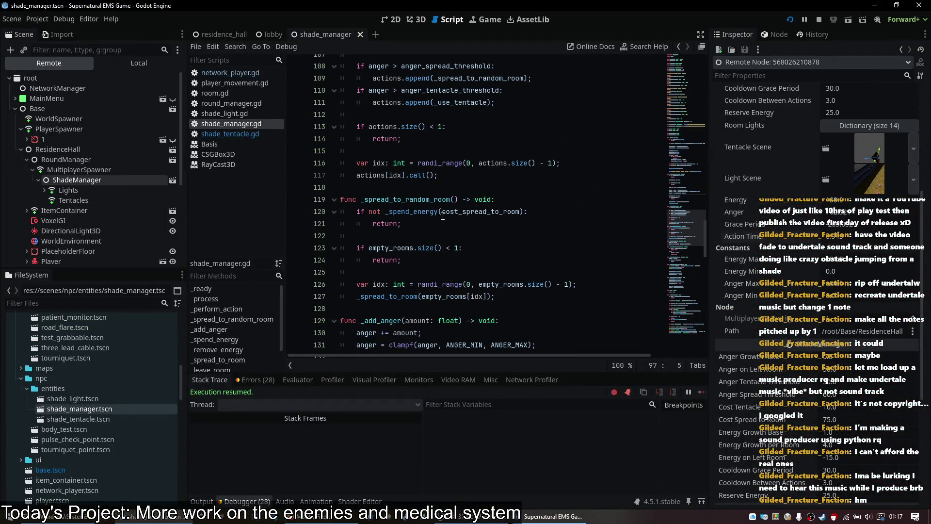
ctrl+click(425, 217)
click(518, 250)
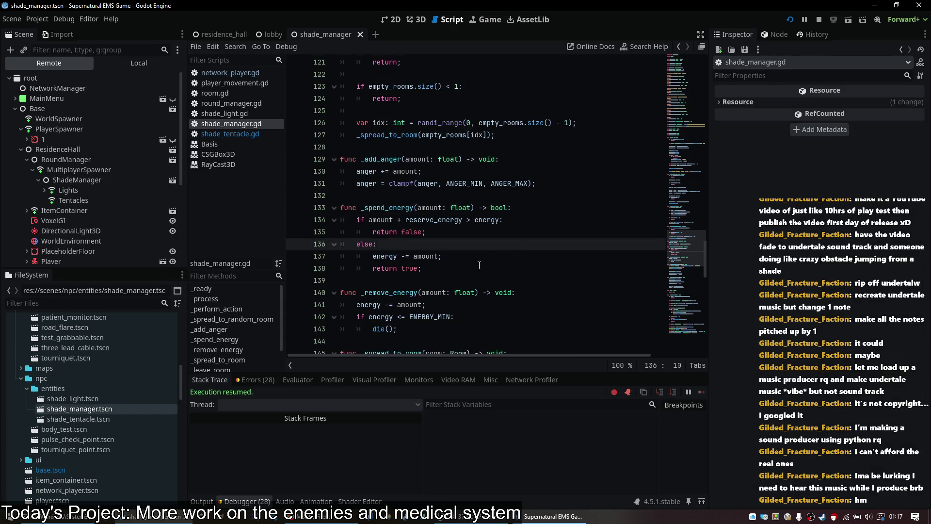
click(492, 257)
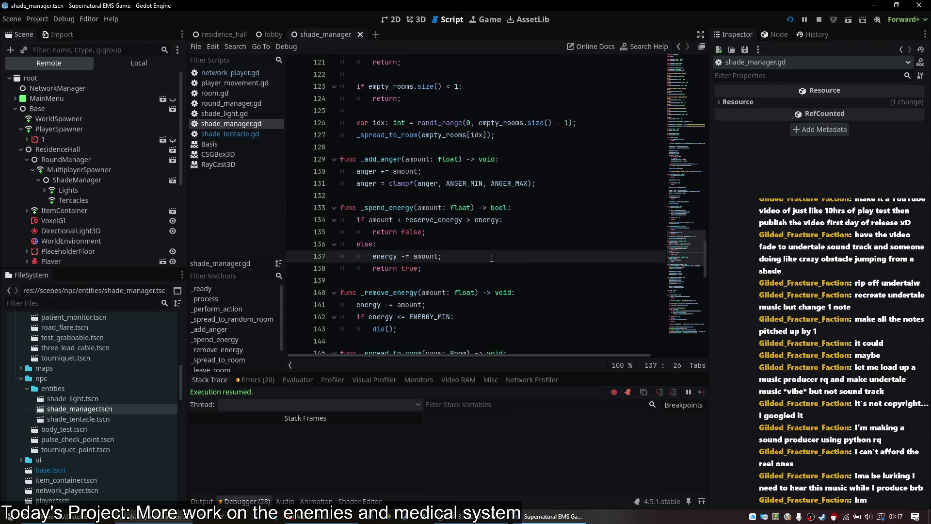
key(alt+Left)
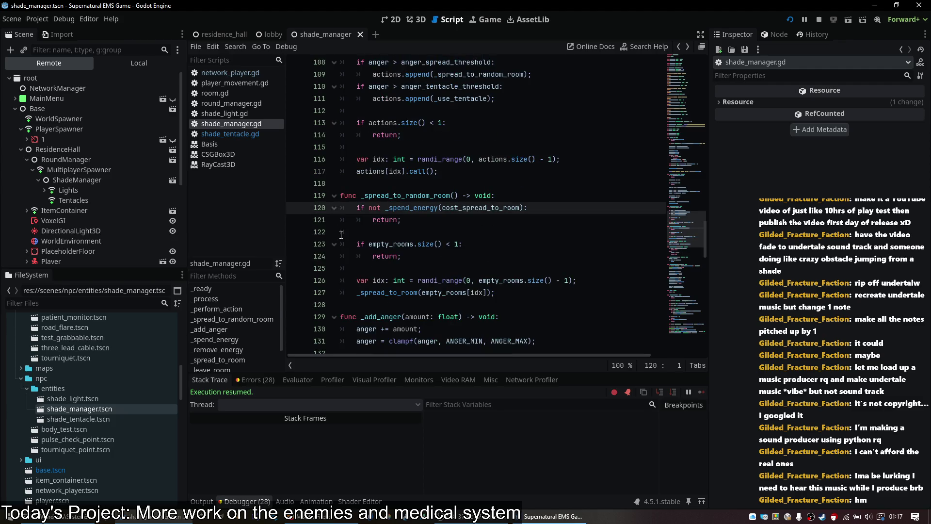
- Walk through a dark room out to the red wall, then stop the game with F8
key(alt+Tab)
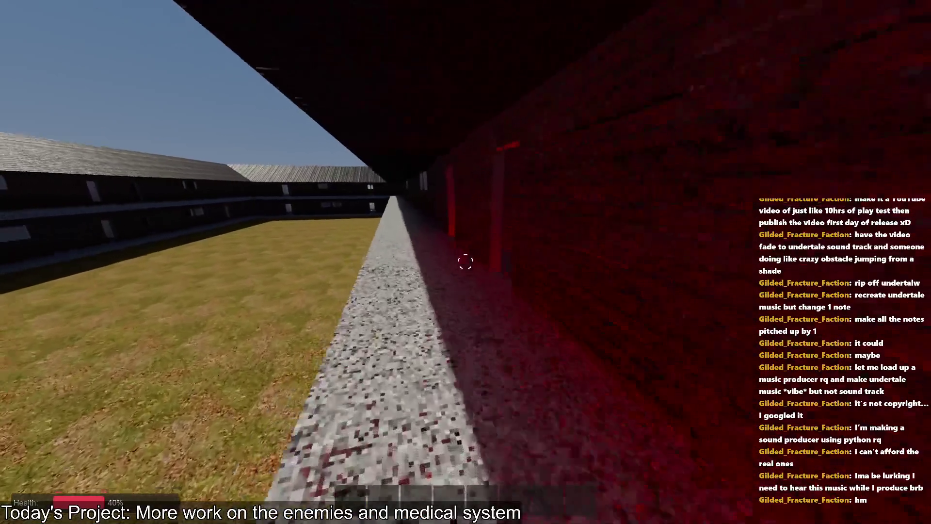
key(w)
key(w)
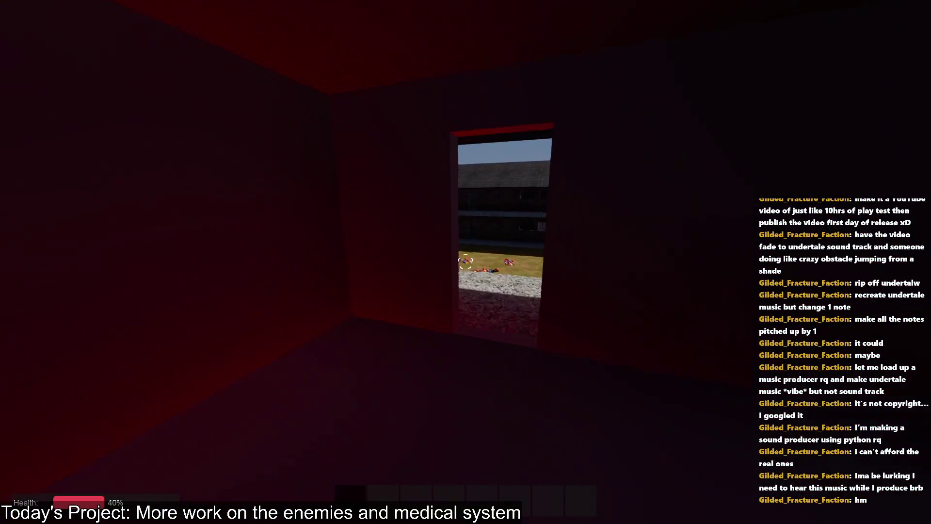
key(w)
key(w)
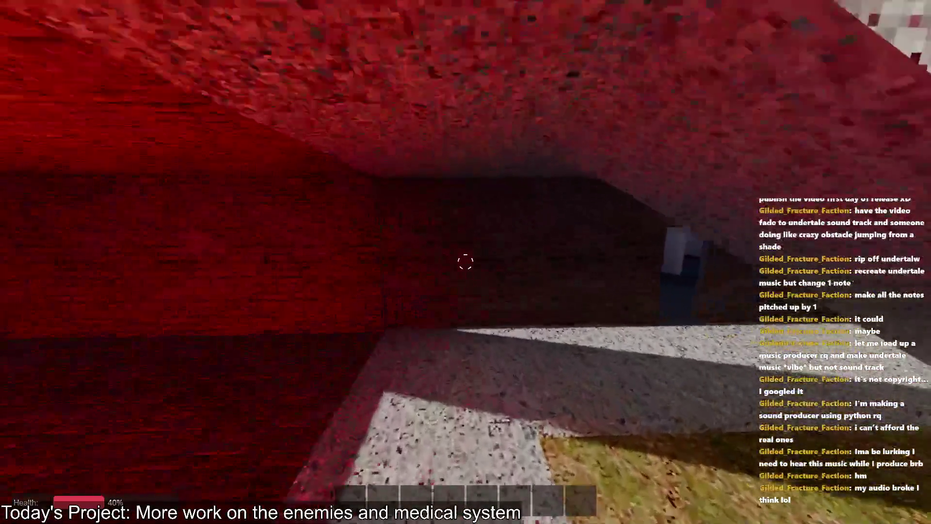
key(F8)
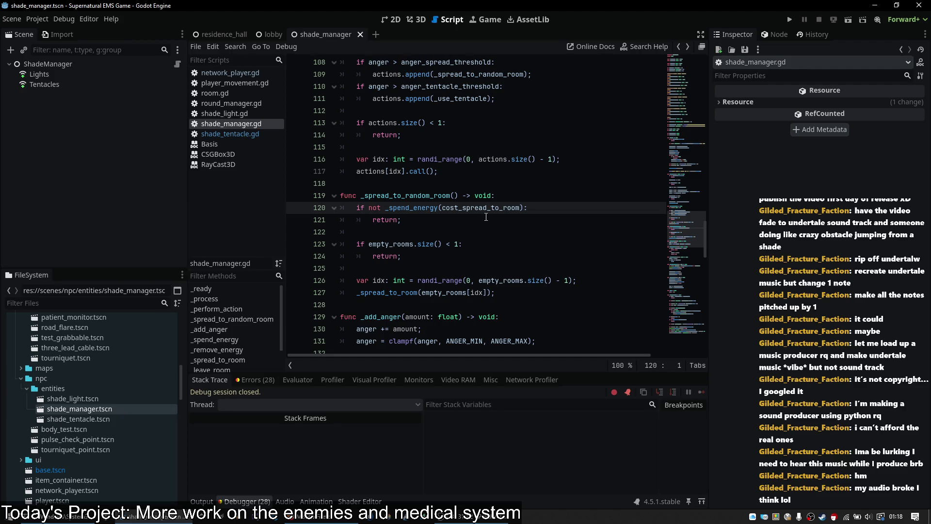
scroll(482, 219, up, 2)
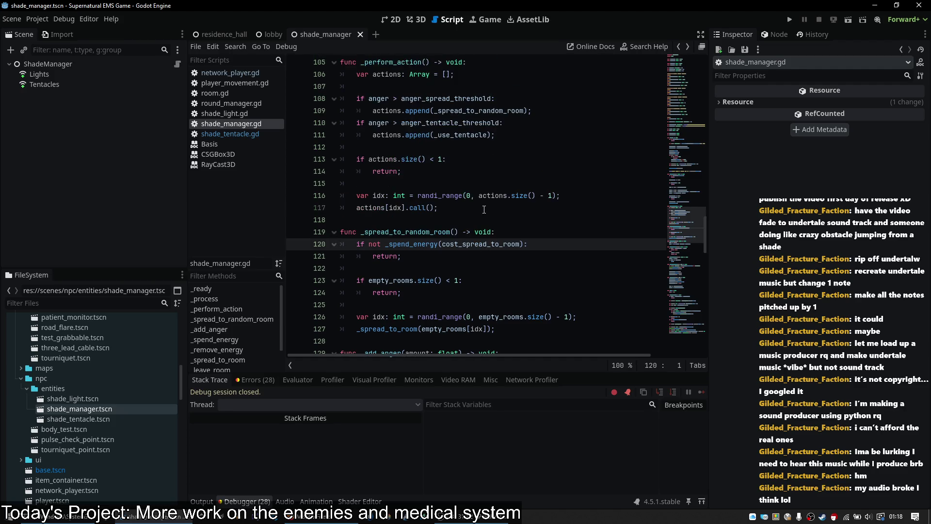
mouse_move(493, 229)
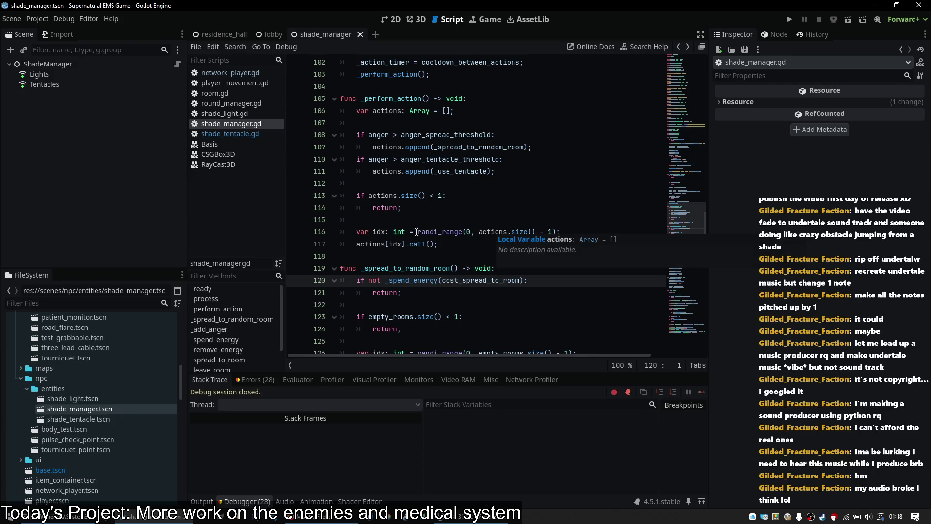
click(456, 244)
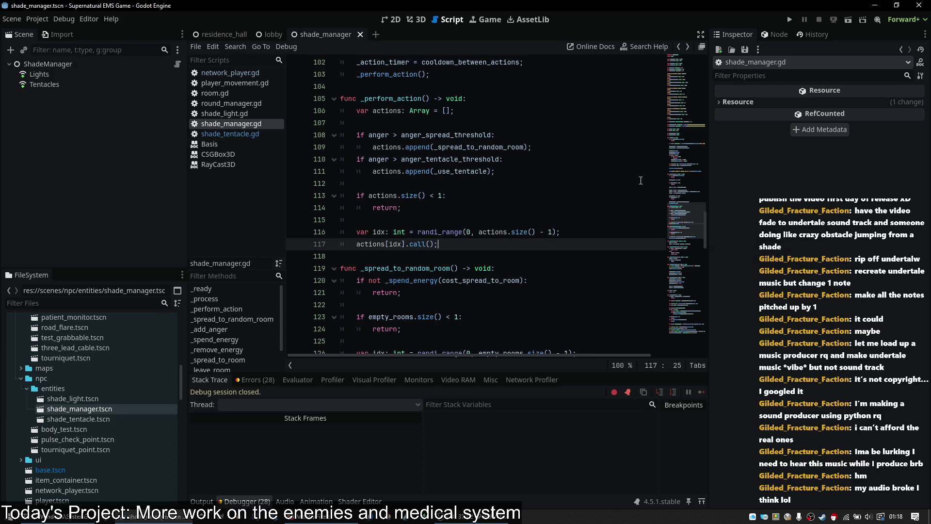
scroll(641, 180, up, 6)
scroll(618, 211, down, 13)
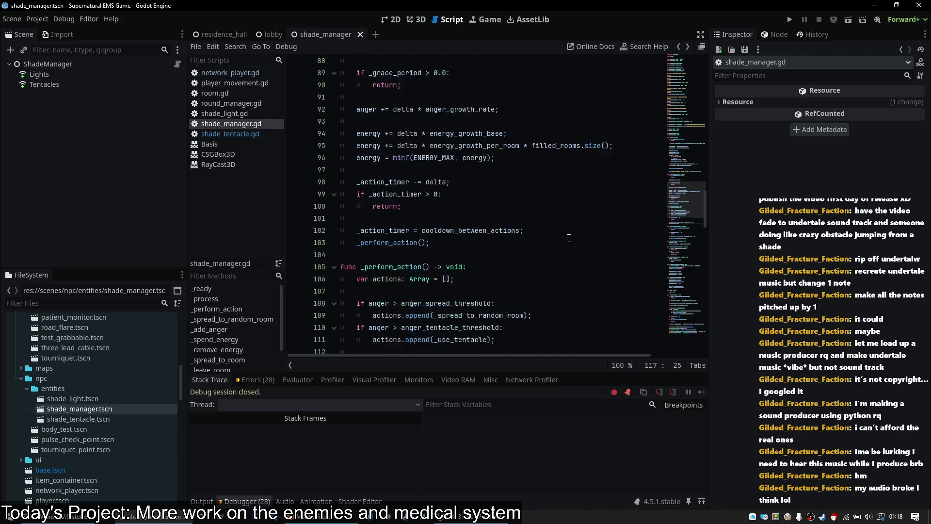
scroll(569, 230, down, 6)
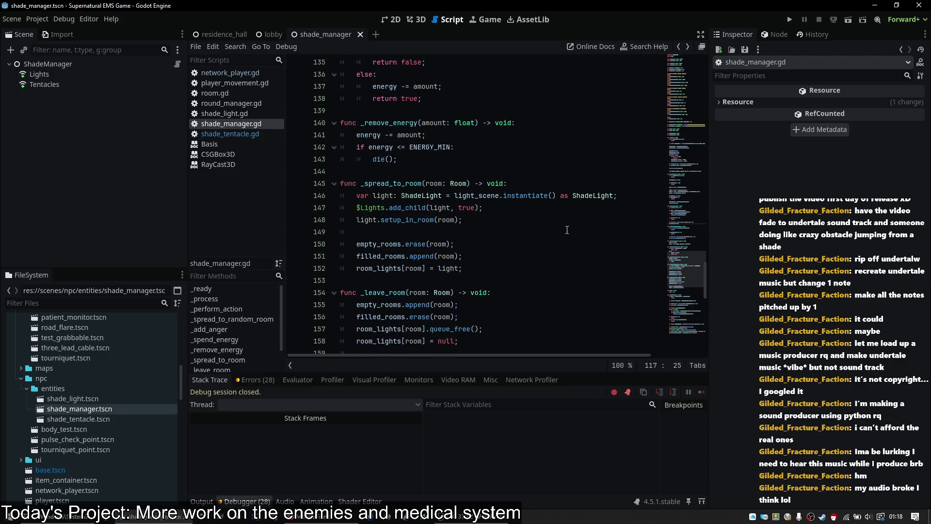
scroll(566, 230, down, 4)
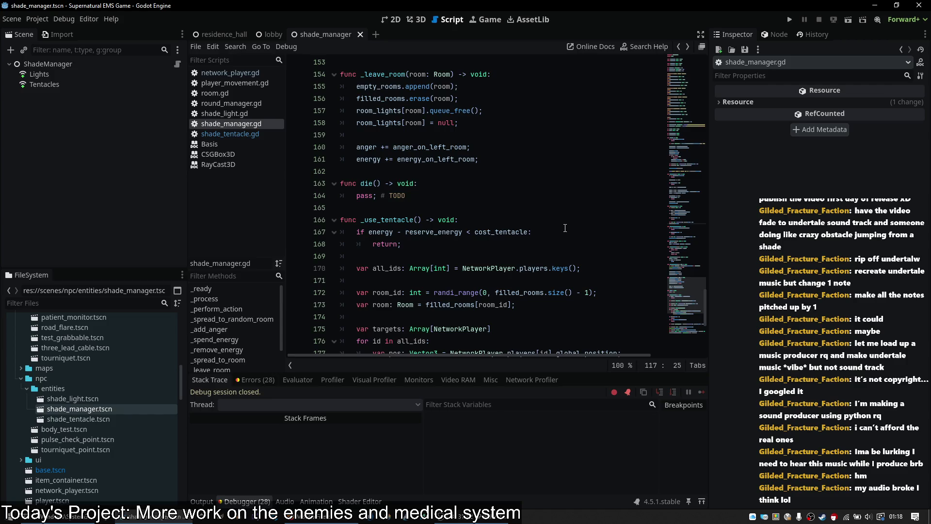
scroll(566, 230, down, 4)
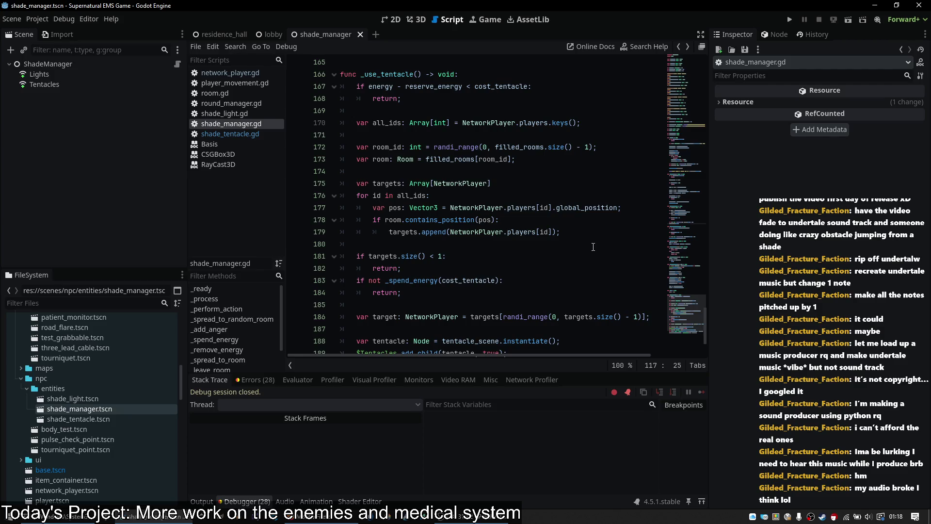
- Add a 'for room in filled_rooms:' loop below line 177
click(645, 200)
click(644, 209)
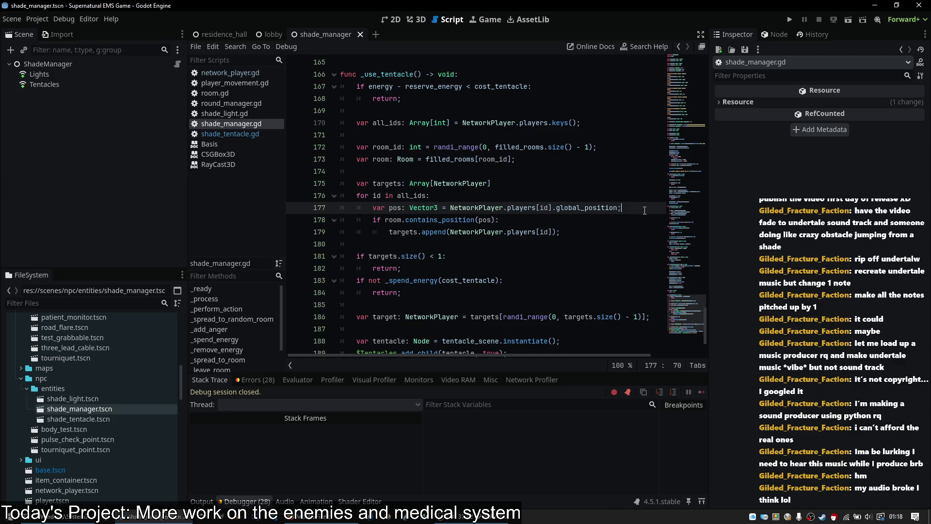
key(Up)
key(Down)
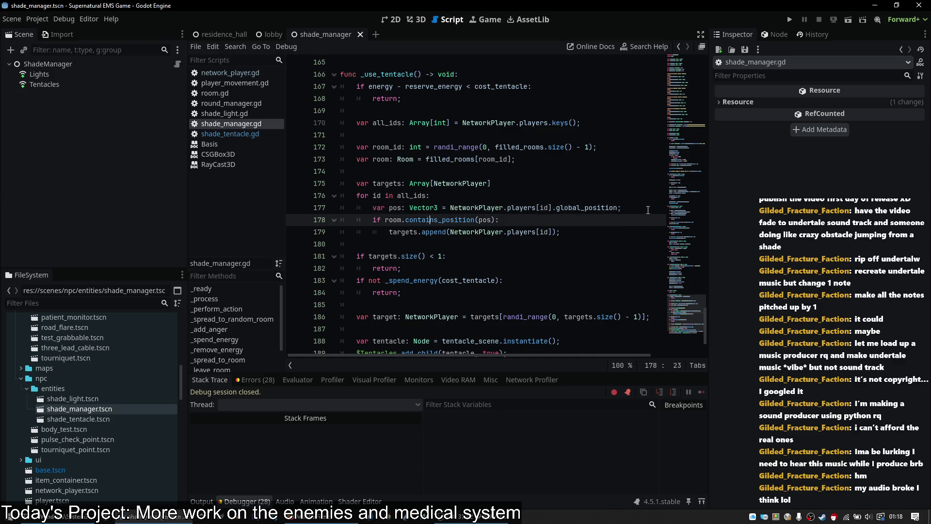
scroll(532, 230, down, 1)
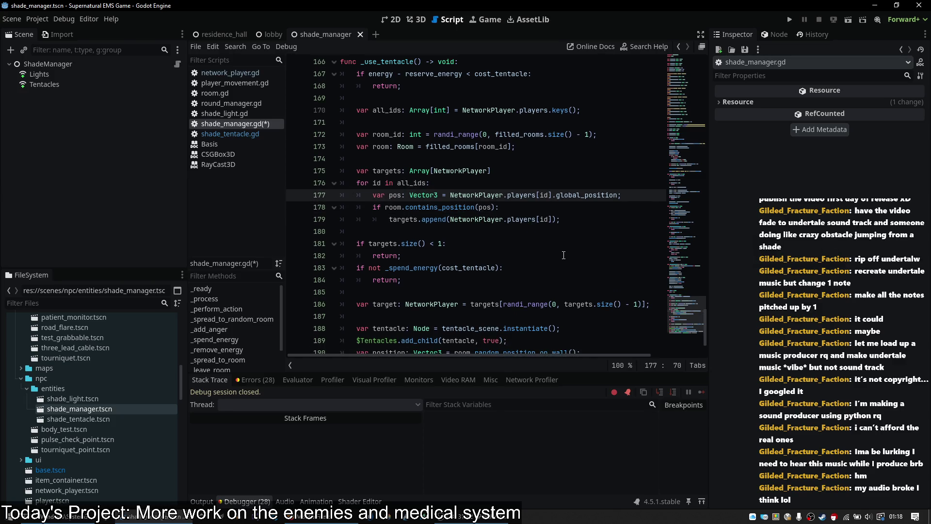
scroll(536, 224, up, 1)
key(Return)
text(for )
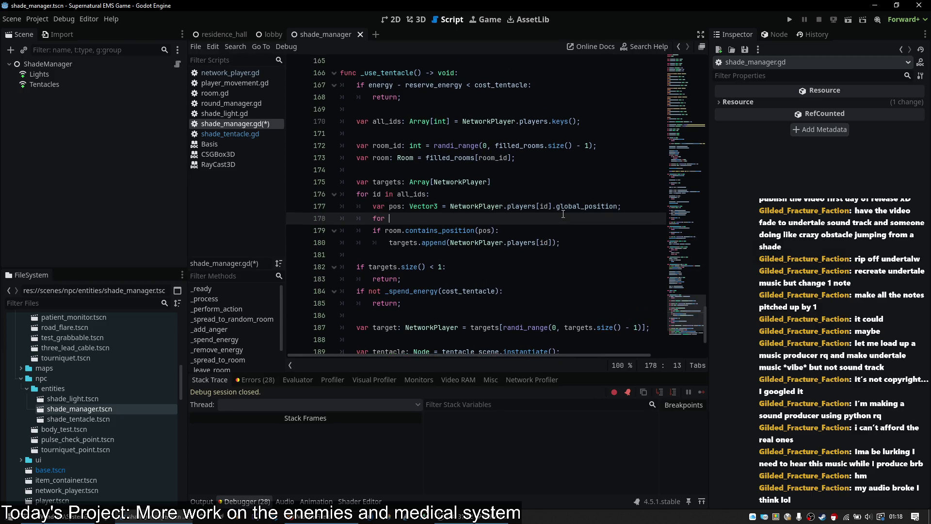
text(room in filled_rooms:)
- Inside it, append NetworkPlayer.players[id] to targets when room.contains_position(pos); delete the old check and save
key(Return)
text(if r)
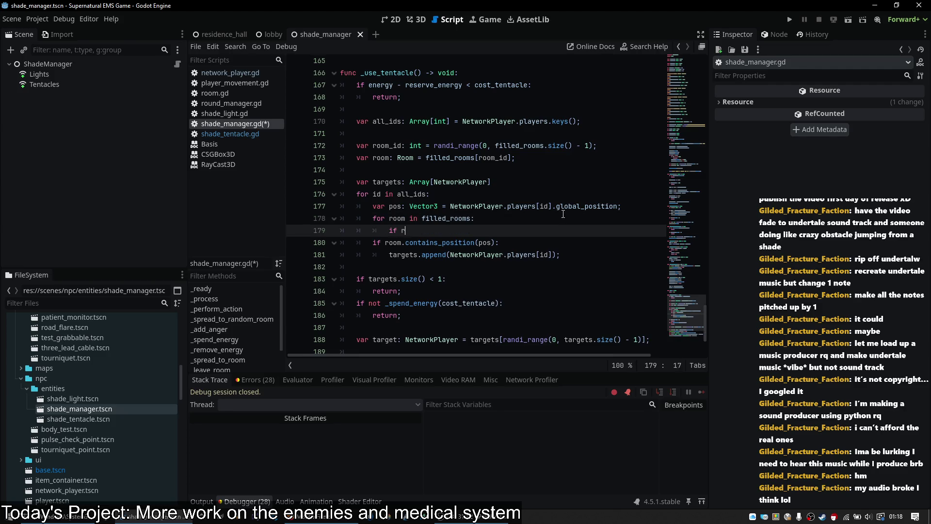
text(oom.contains_posit)
key(Return)
text(pos);)
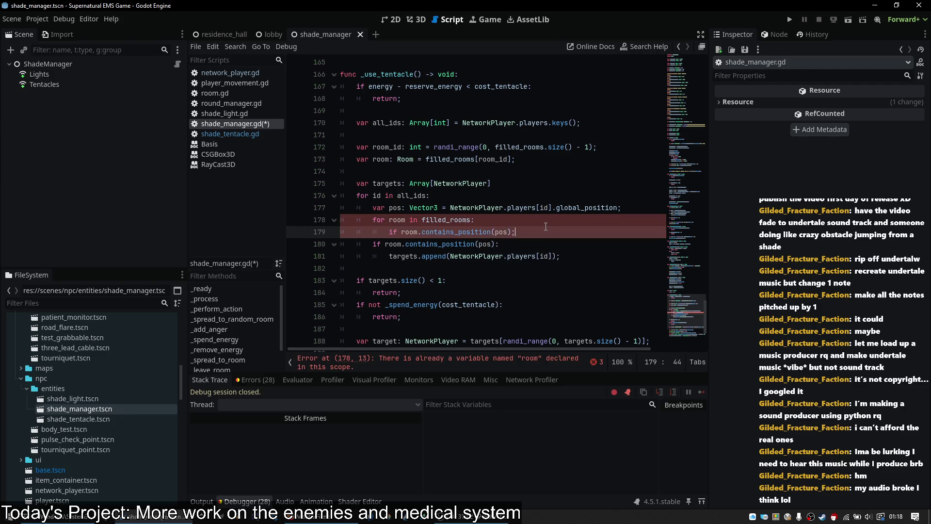
key(BackSpace)
text(:)
key(Return)
text(targets.a)
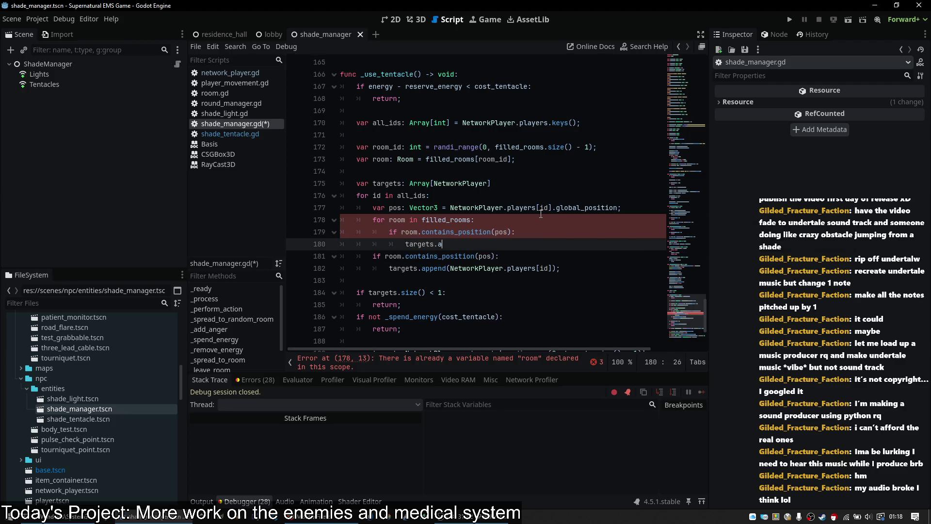
text(ppend(NetworkPlayer.players[)
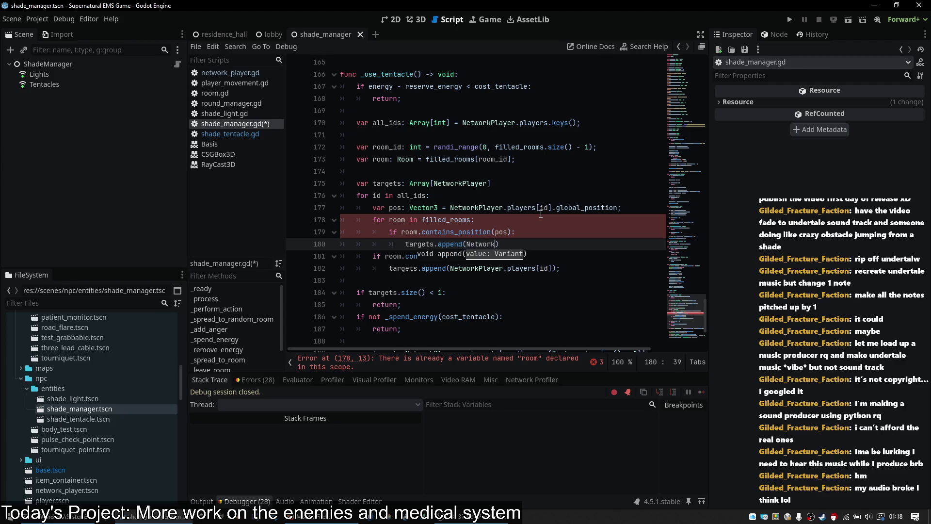
text(id]);)
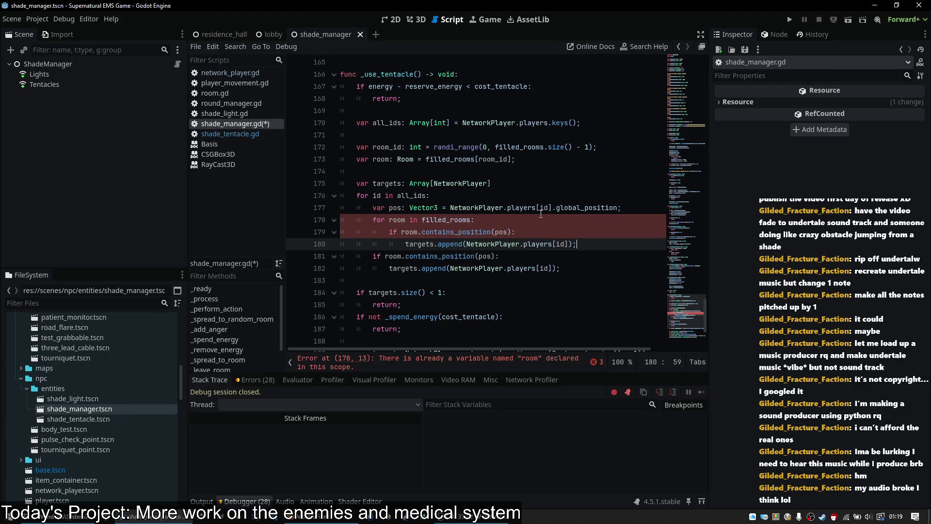
key(shift+Down)
key(shift+Down)
key(BackSpace)
key(ctrl+s)
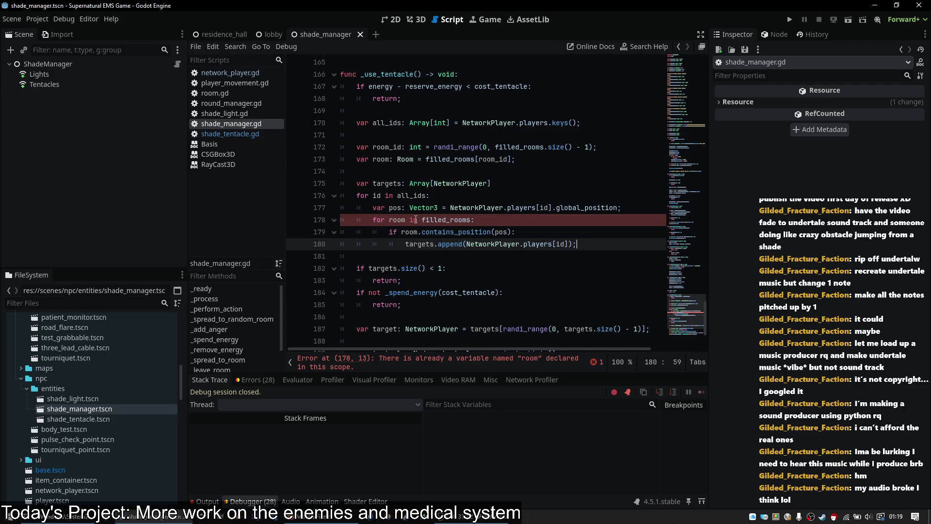
- Delete the var room and room_id lines and tidy the leftover blank lines
click(543, 161)
key(ctrl+shift+k)
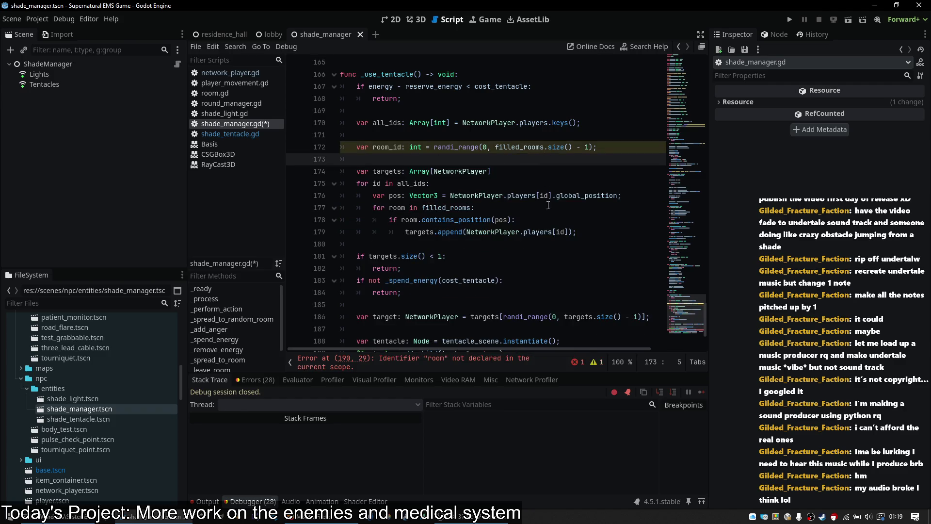
click(545, 269)
scroll(545, 272, down, 3)
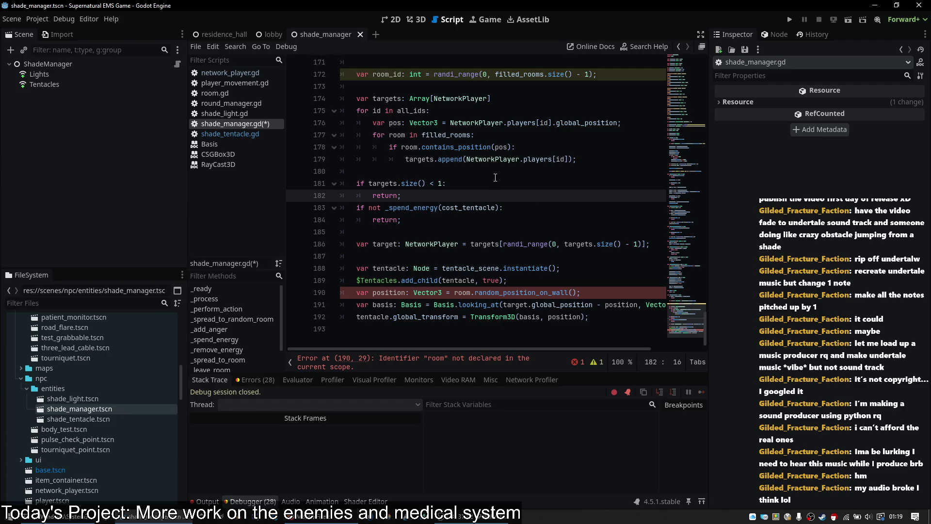
scroll(496, 178, up, 1)
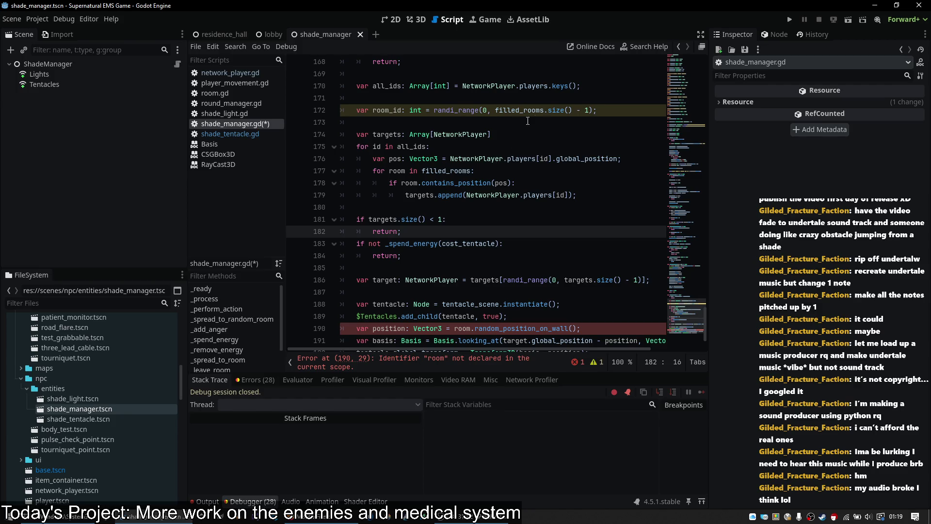
click(571, 115)
scroll(575, 121, up, 1)
key(ctrl+shift+k)
key(BackSpace)
key(BackSpace)
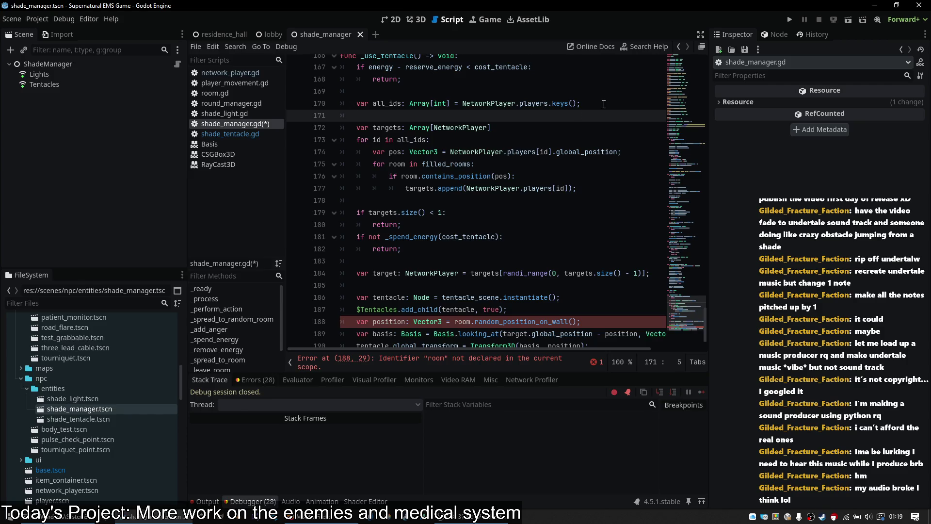
key(ctrl+z)
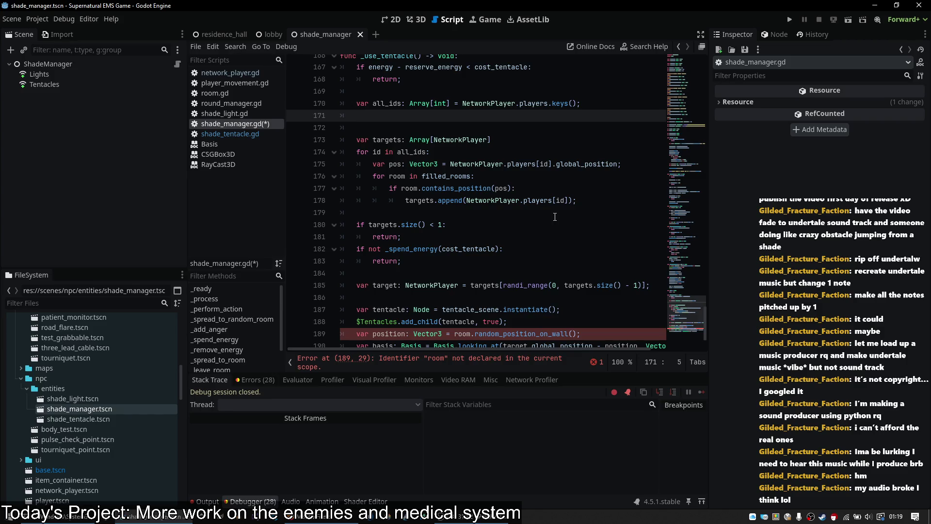
scroll(555, 217, down, 1)
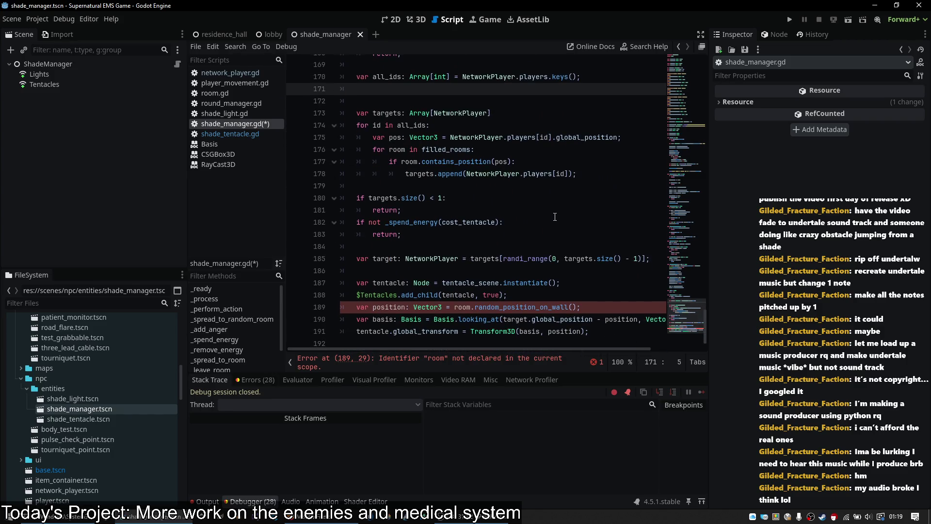
key(BackSpace)
key(BackSpace)
- Strip the NetworkPlayer element type from the targets declaration and save
key(Down)
key(Down)
text(;)
key(Return)
key(Up)
key(End)
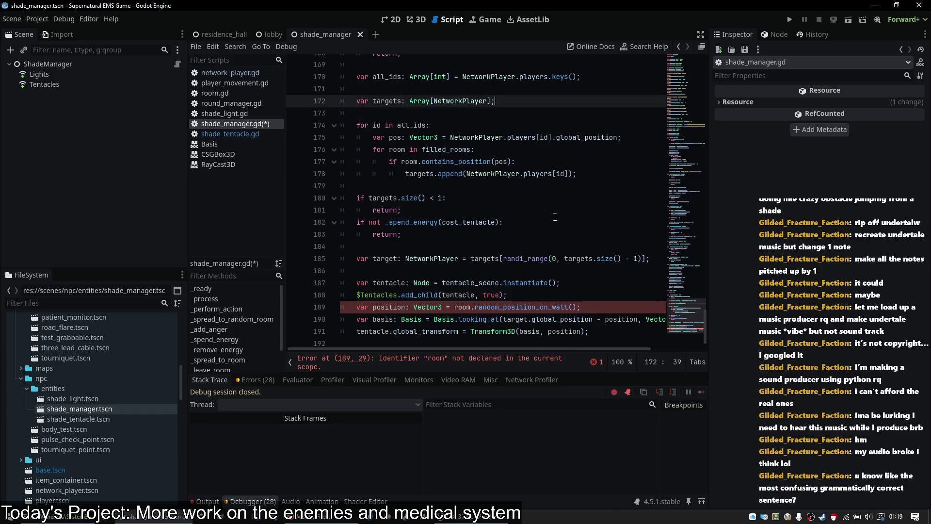
double_click(461, 100)
key(BackSpace)
key(BackSpace)
key(ctrl+s)
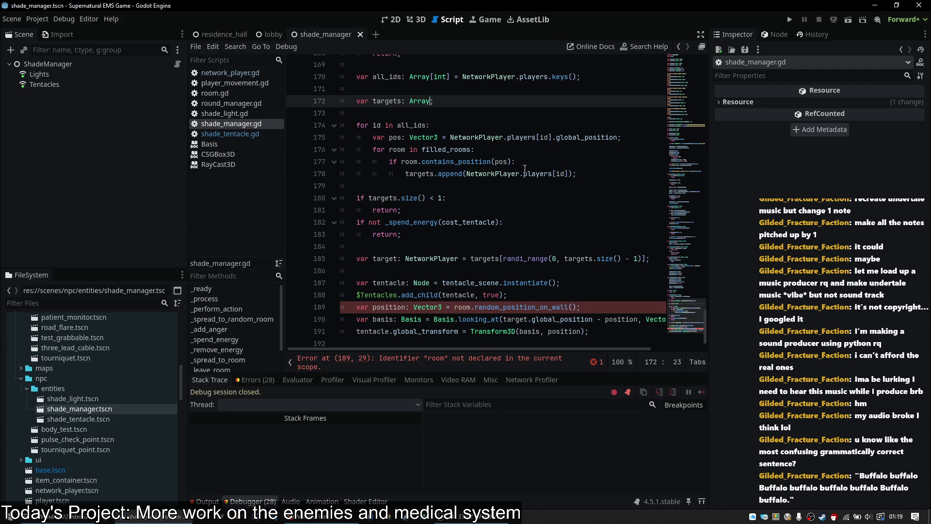
- Initialize targets with '= [];' so it starts as an empty Array
click(575, 172)
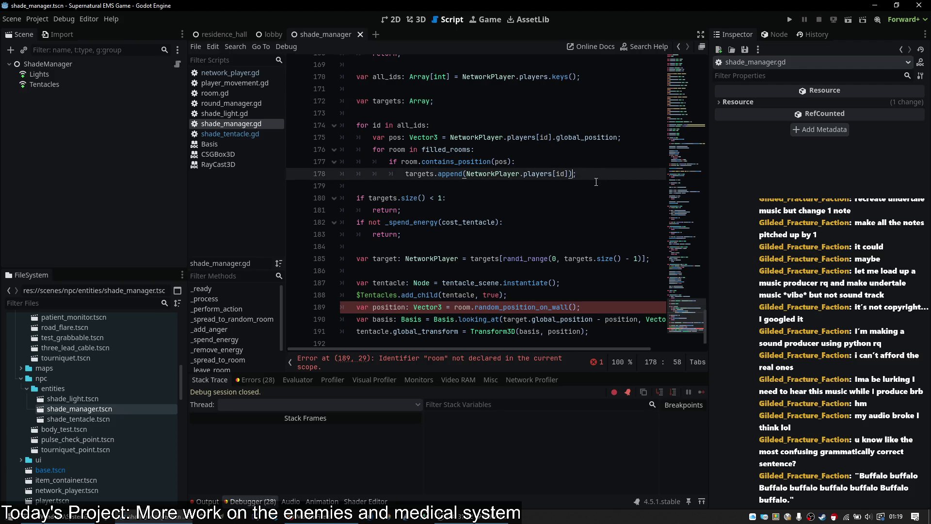
click(433, 100)
text(= [];)
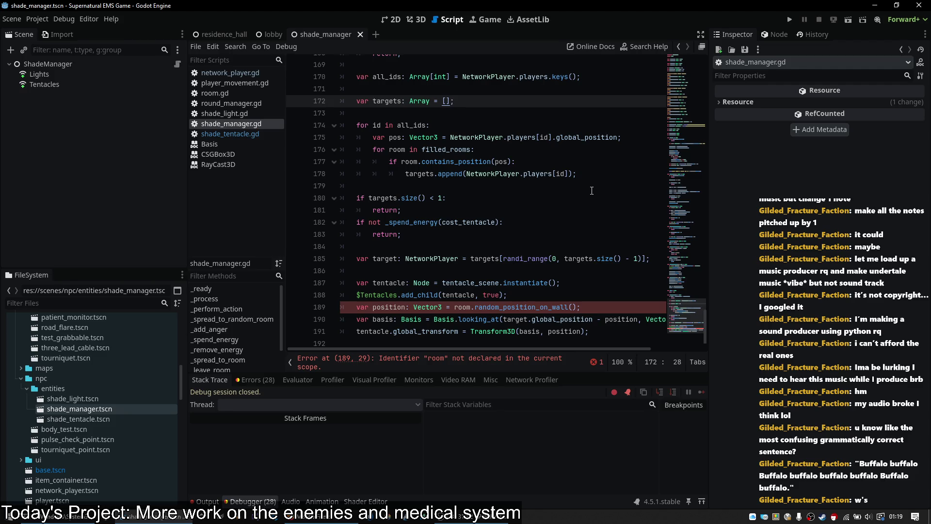
click(465, 173)
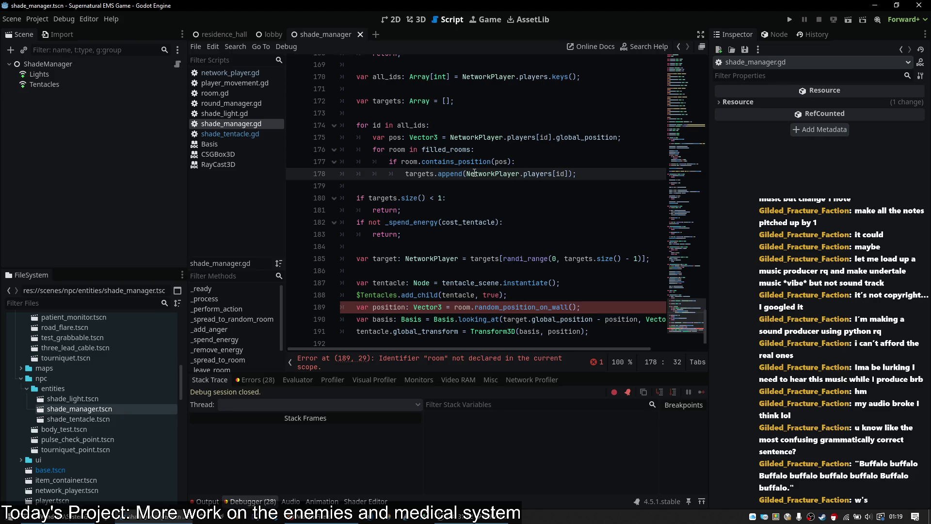
- Add 'var rooms: Array[Room] = [];' and type targets as Array[NetworkPlayer], then save
click(477, 101)
key(Return)
text(var rooms:)
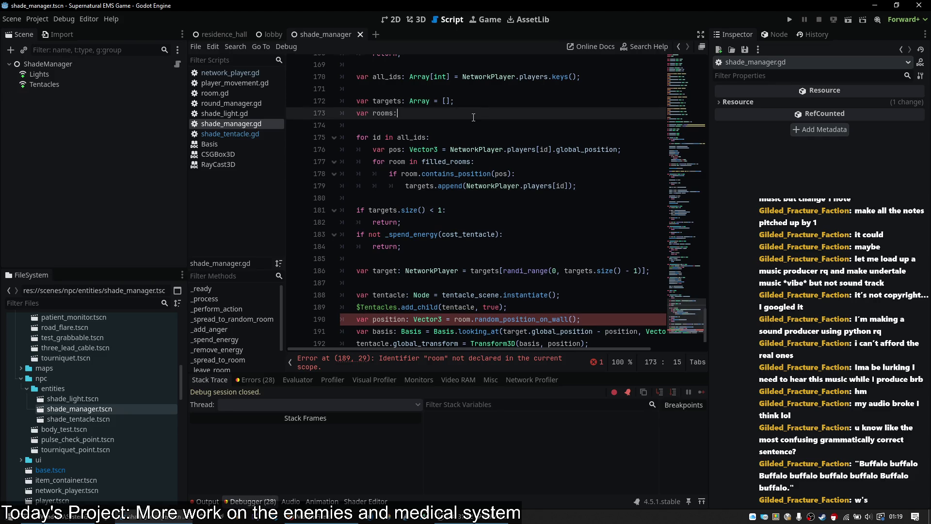
text( Array[Room] = [)
text(];)
key(Up)
key(Left)
key(Left)
text([NetworkPlayer])
key(End)
key(ctrl+s)
- Rename target to idx and make it a plain randi_range random index
scroll(478, 310, down, 1)
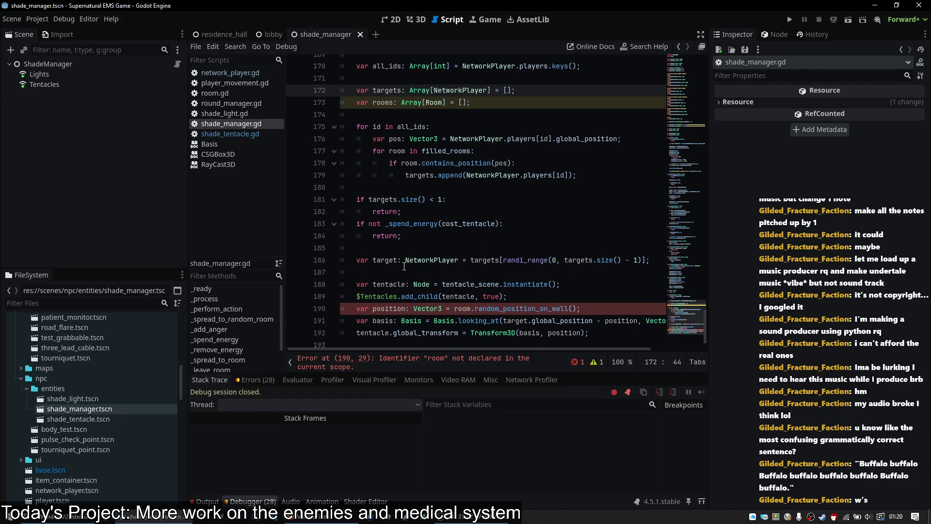
double_click(388, 260)
text(idx)
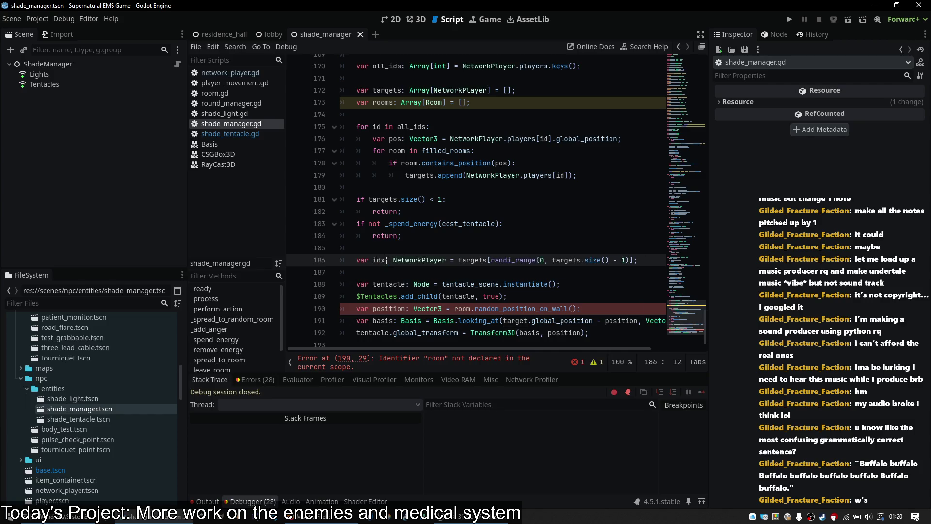
double_click(471, 260)
key(Delete)
key(Delete)
key(End)
key(BackSpace)
key(BackSpace)
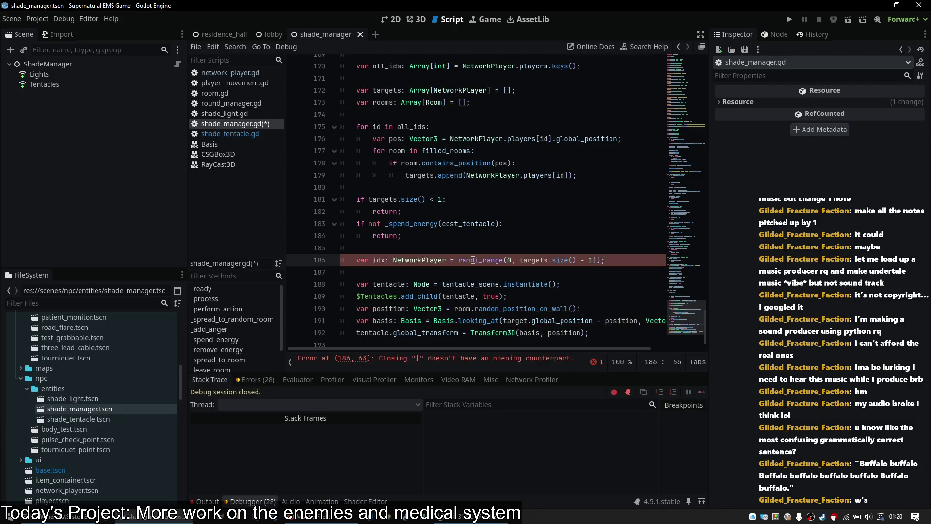
text(;)
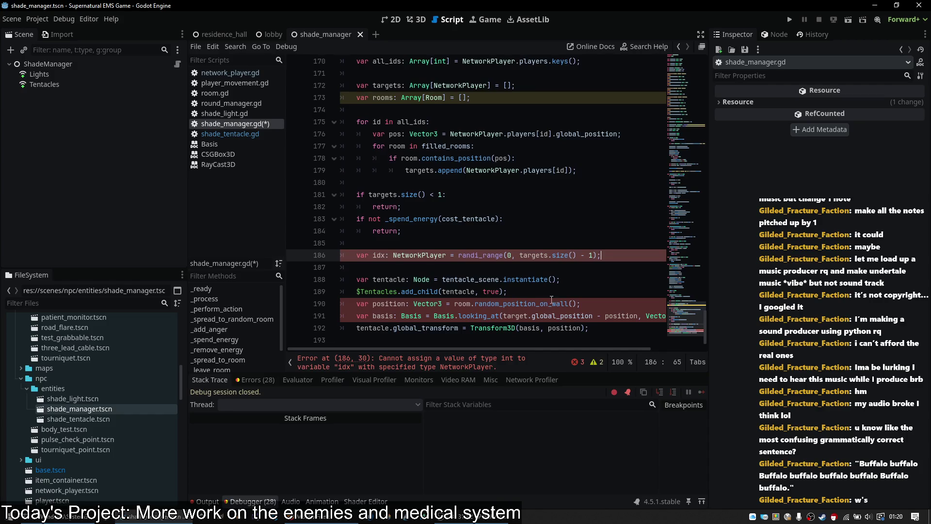
- Use rooms[idx] and targets[idx] for the tentacle's placement and save
scroll(552, 301, down, 1)
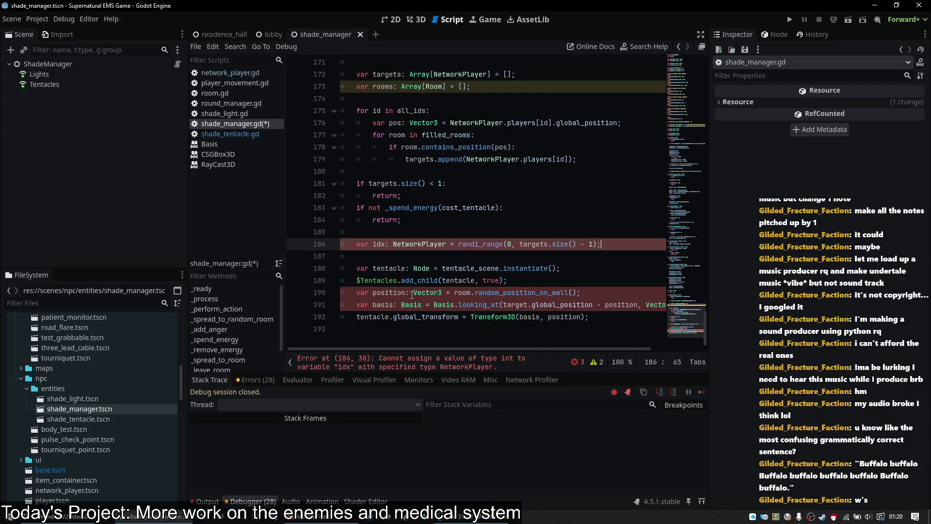
double_click(465, 294)
text(rooms[idx)
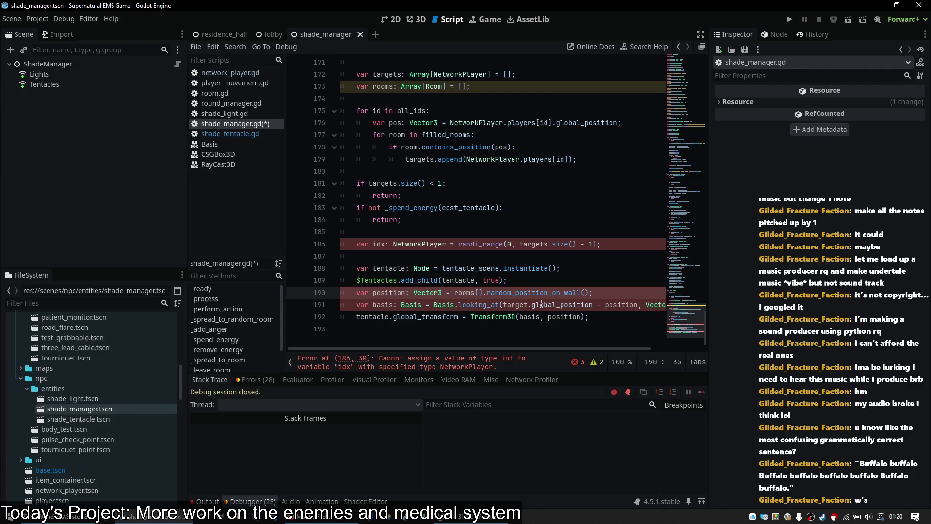
key(End)
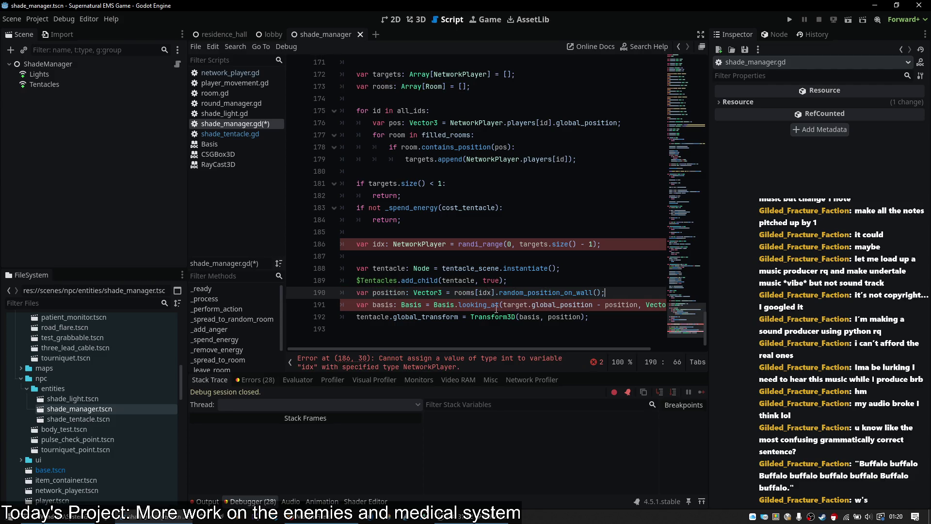
double_click(522, 303)
text(targets[idx)
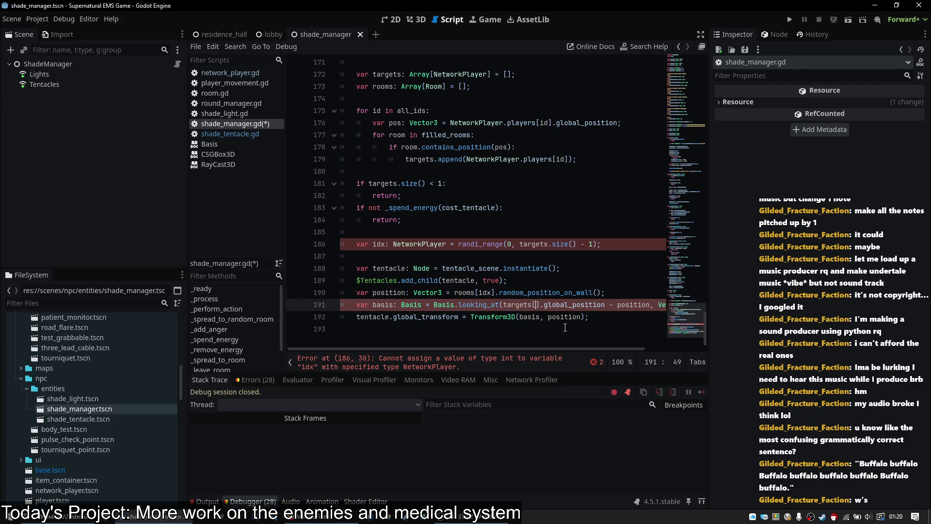
click(597, 280)
key(ctrl+s)
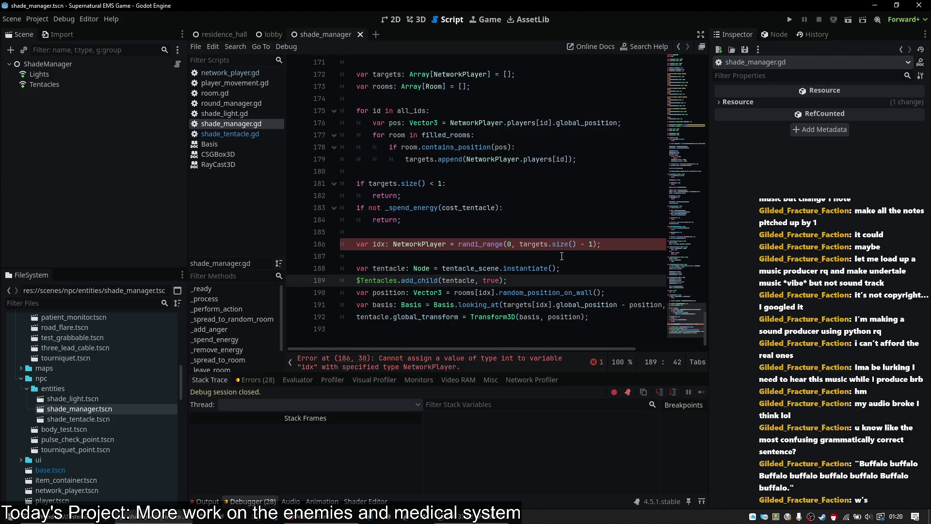
click(431, 252)
double_click(427, 243)
text(in)
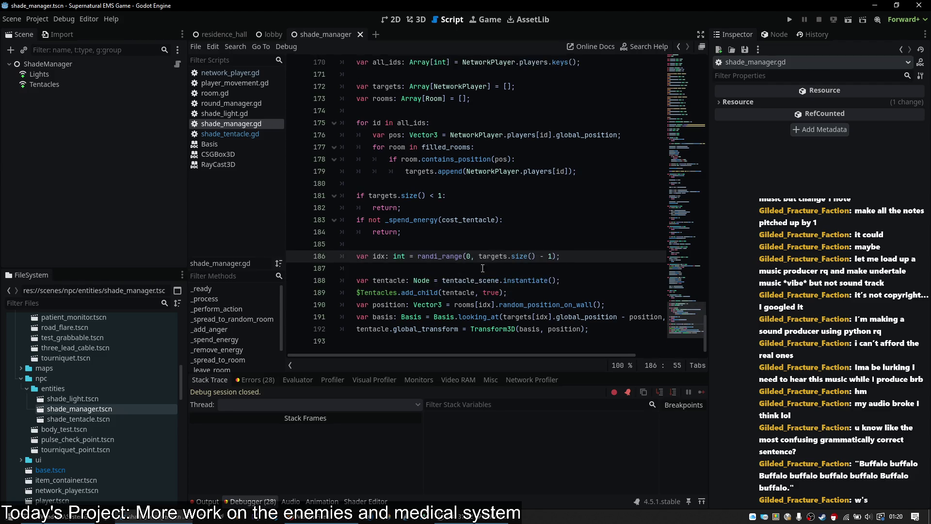
scroll(492, 184, up, 2)
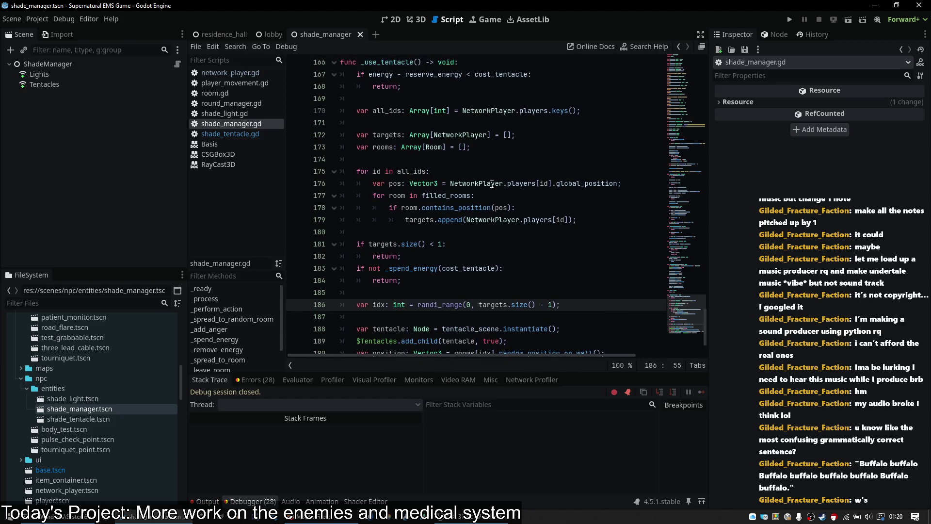
- Move the caret through the tentacle function's loops back to line 171
click(543, 200)
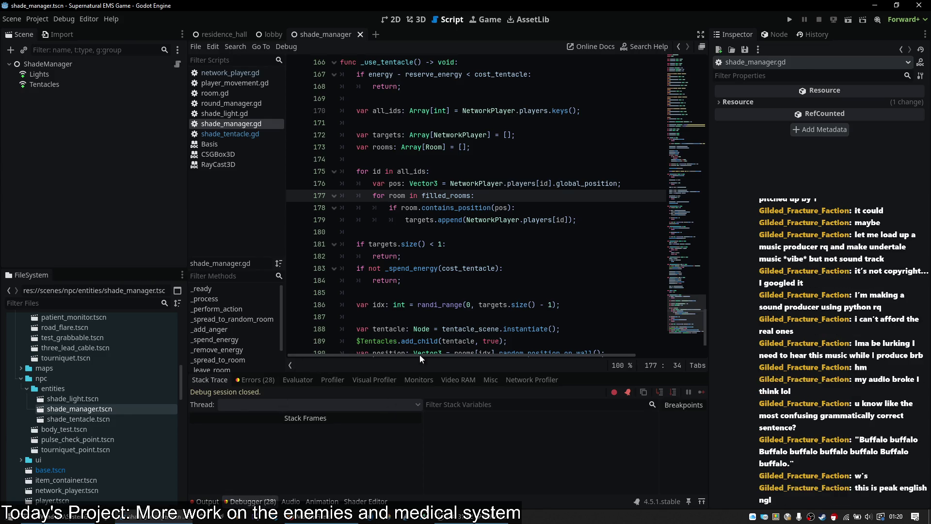
mouse_move(435, 341)
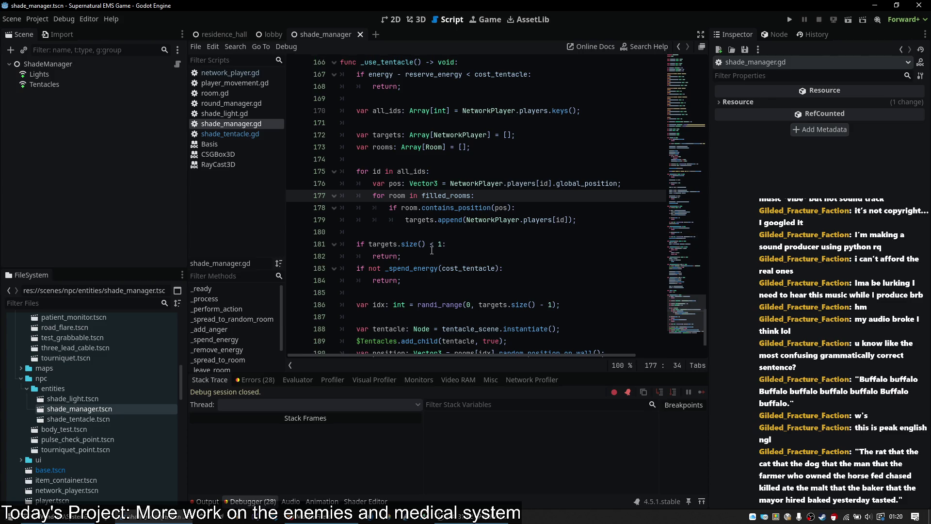
click(567, 174)
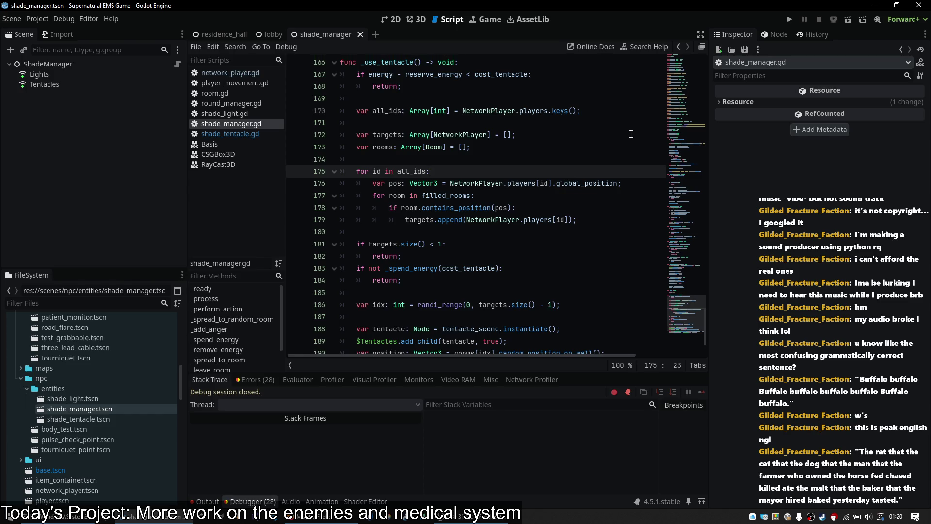
click(525, 128)
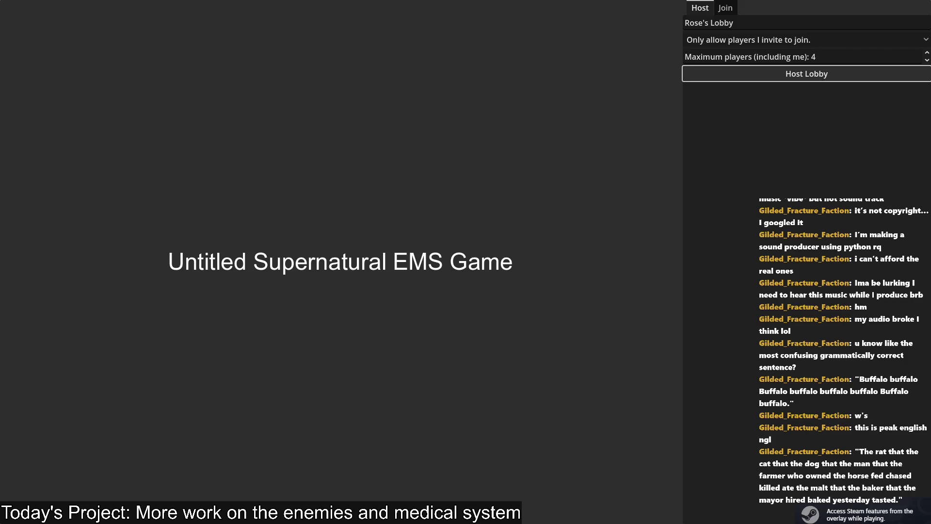
- Ready up at the lobby's Ready Button and pick up road flares from the vehicle
key(Return)
key(w)
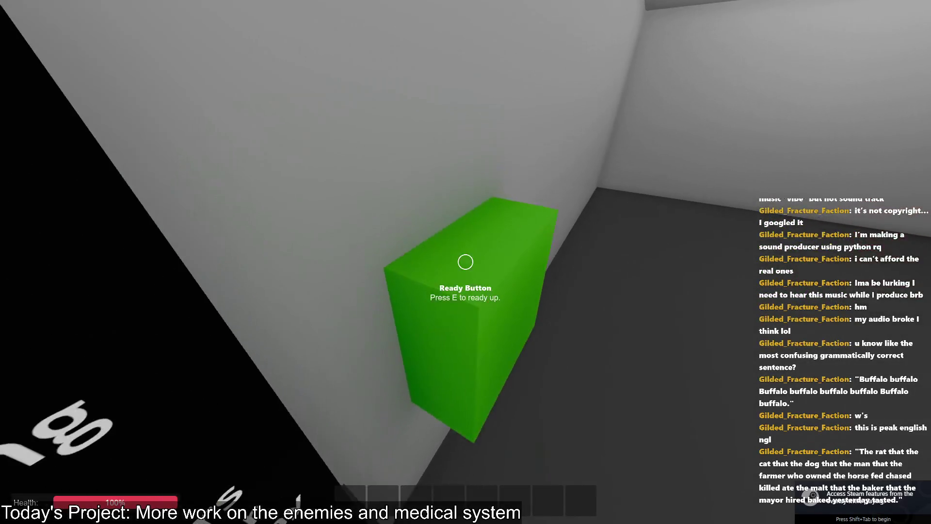
key(e)
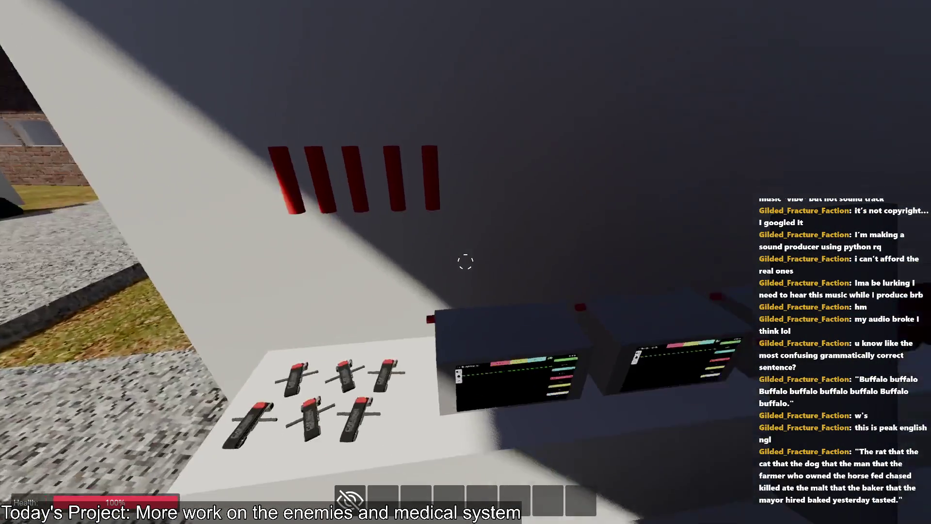
key(w)
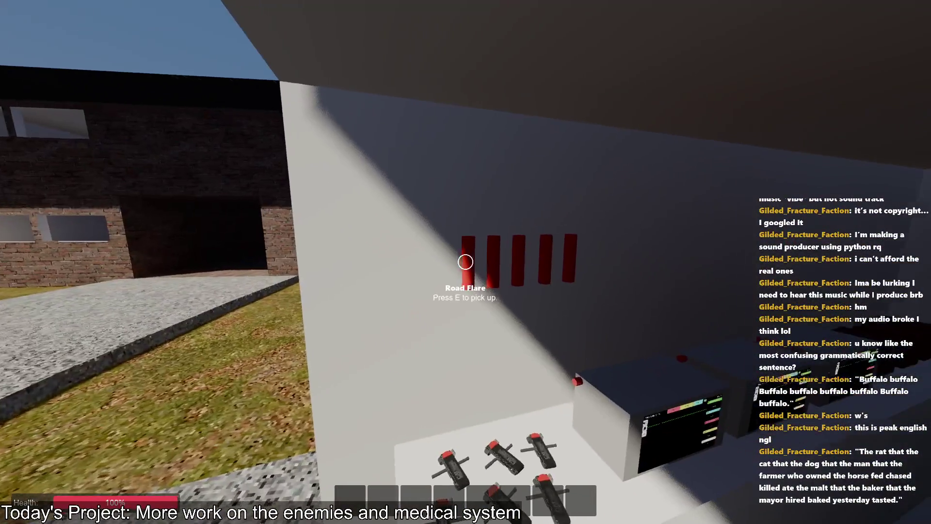
key(e)
key(e)
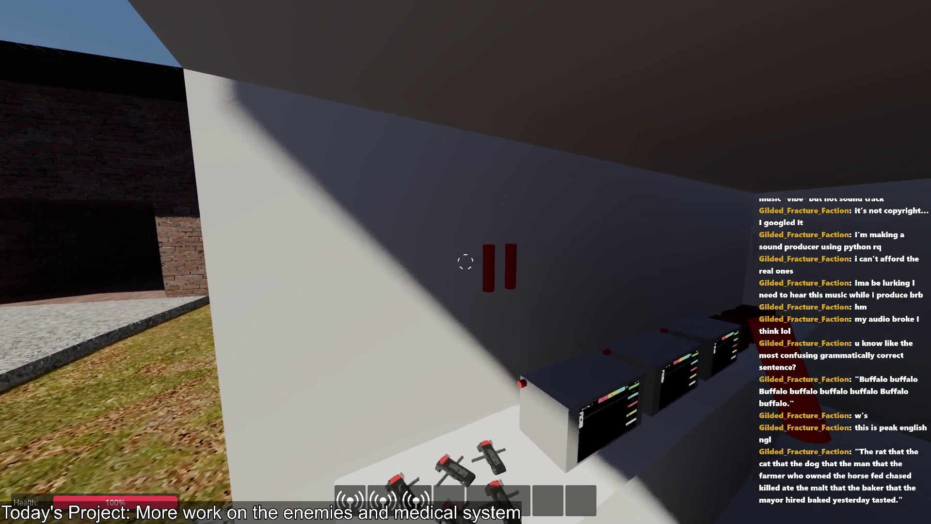
key(e)
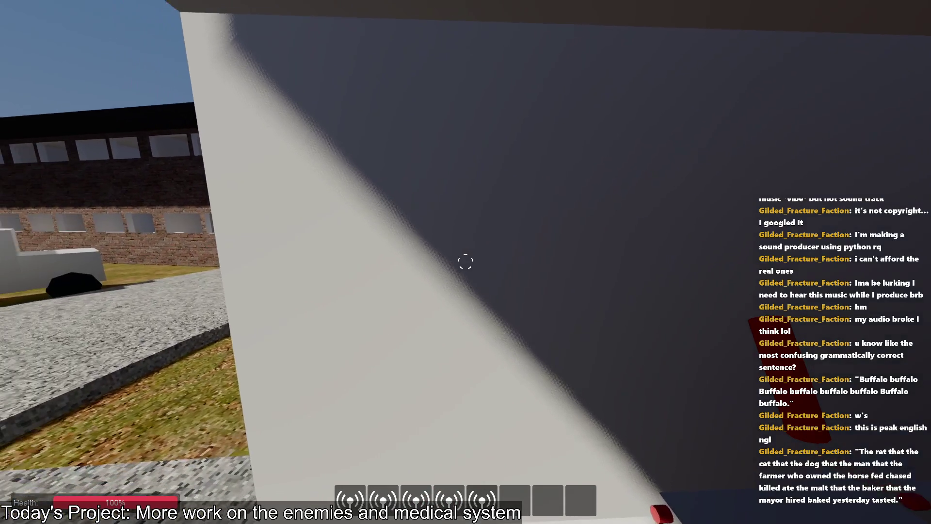
- Walk through the brick building into the courtyard, along the wall ledge, and drop down
key(w)
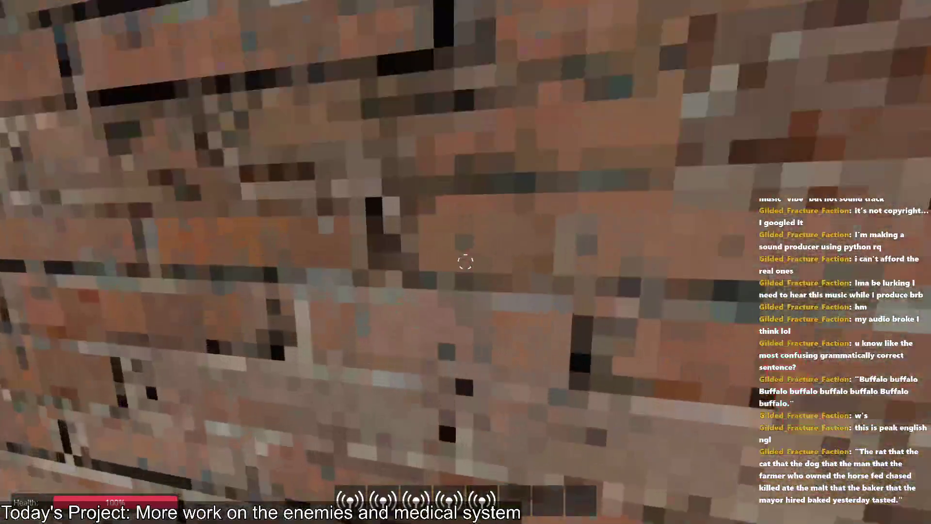
key(w)
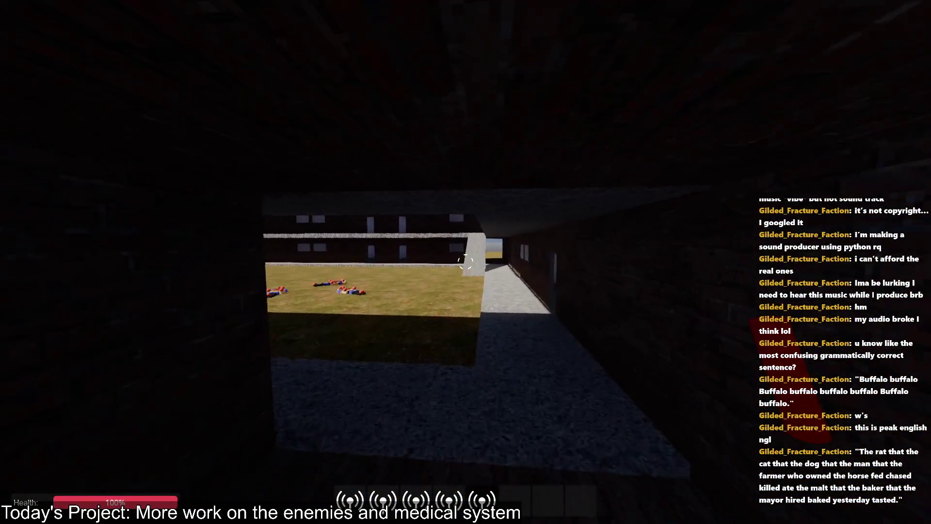
key(w)
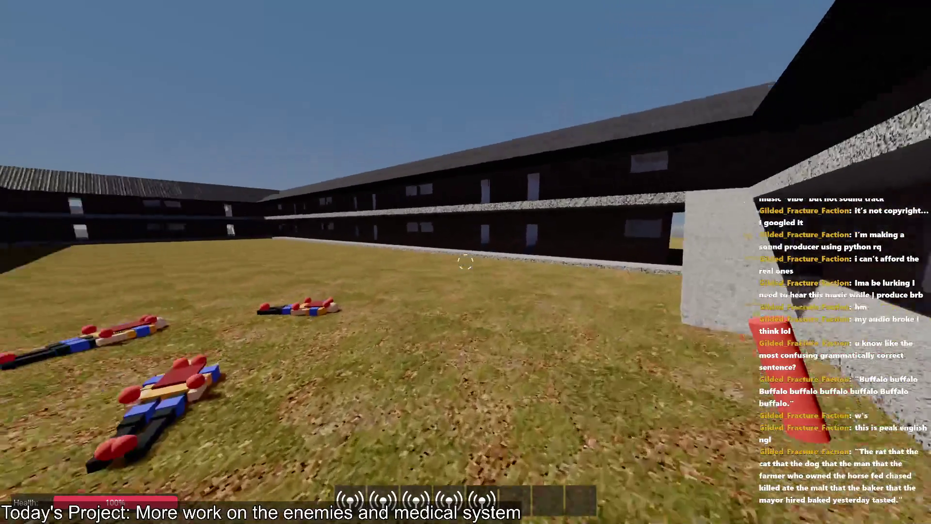
key(w)
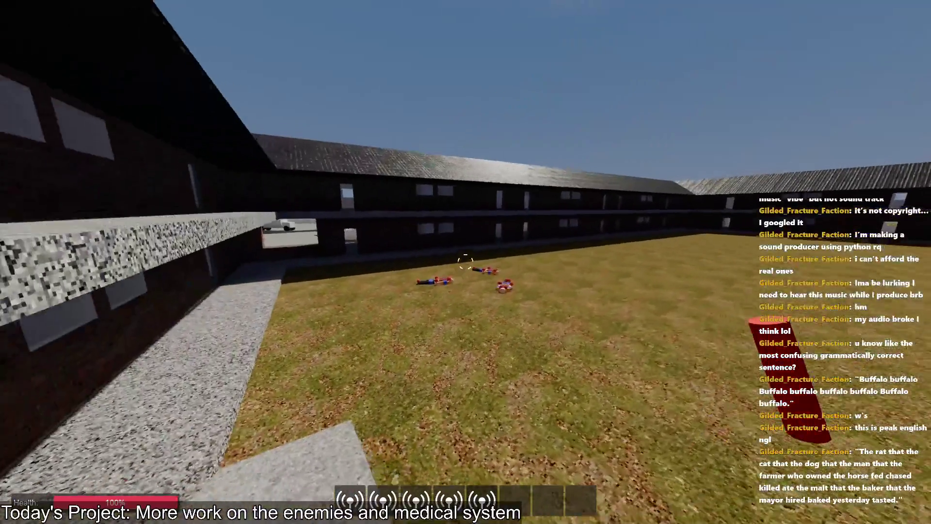
key(w)
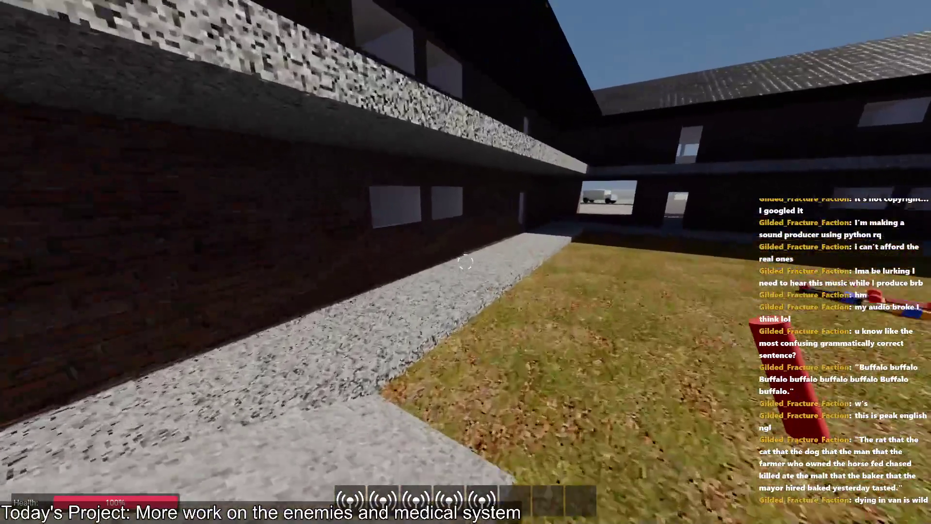
key(w)
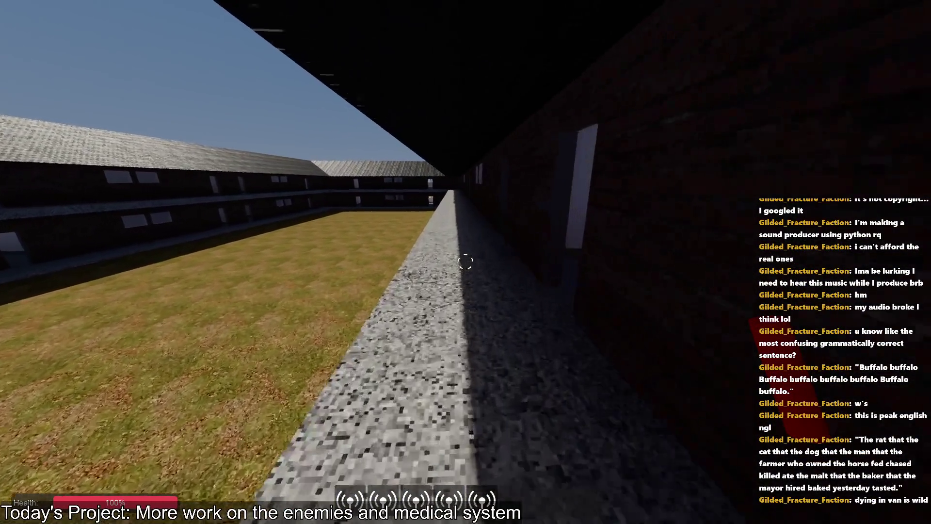
key(w)
key(w)
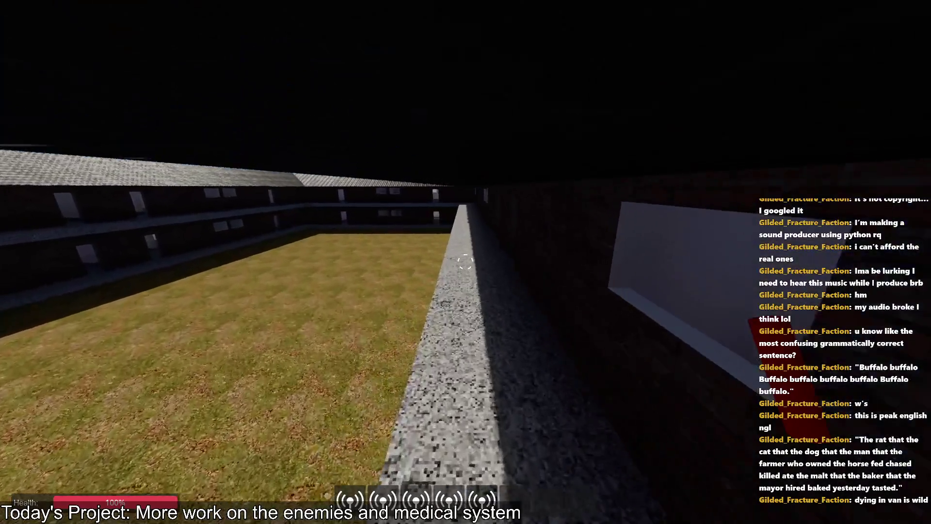
key(w)
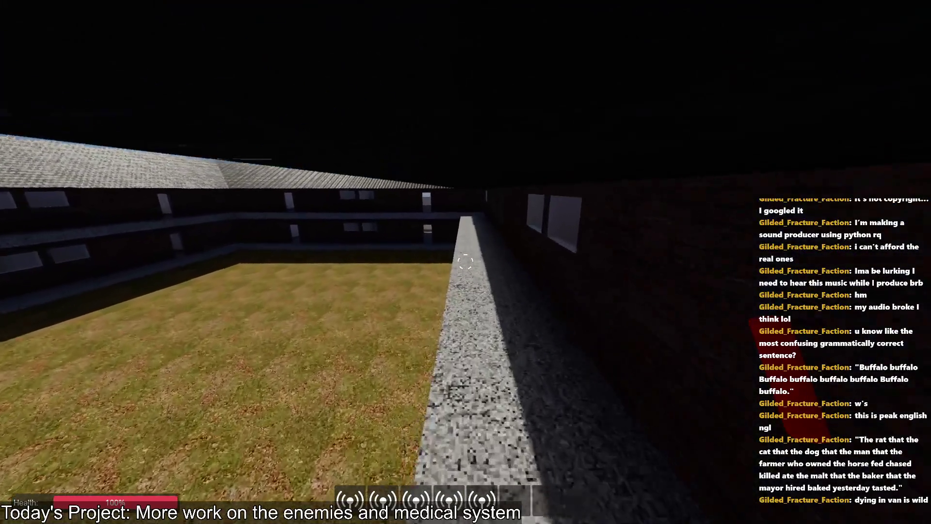
key(w)
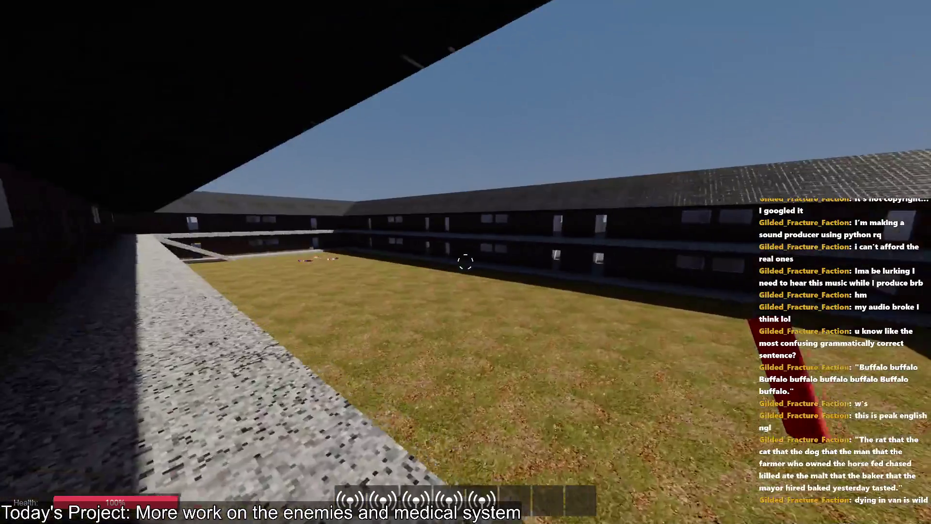
key(w)
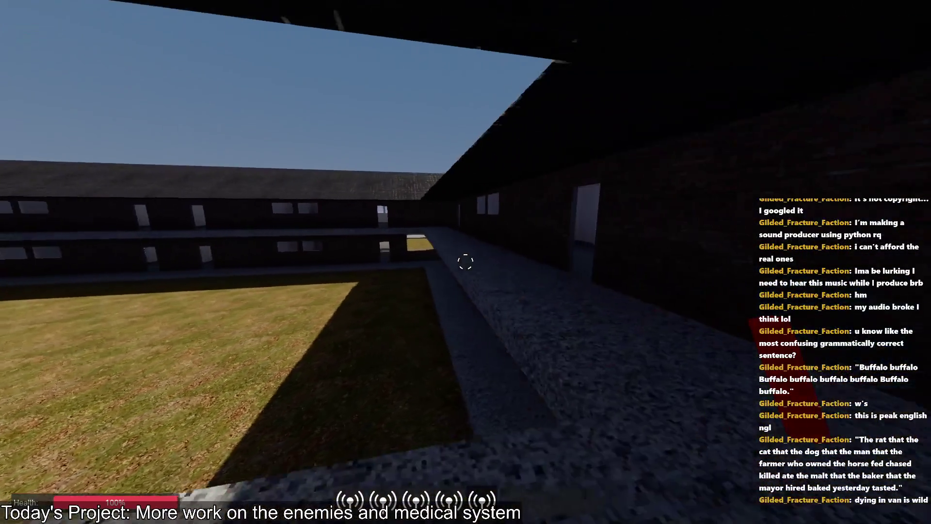
key(w)
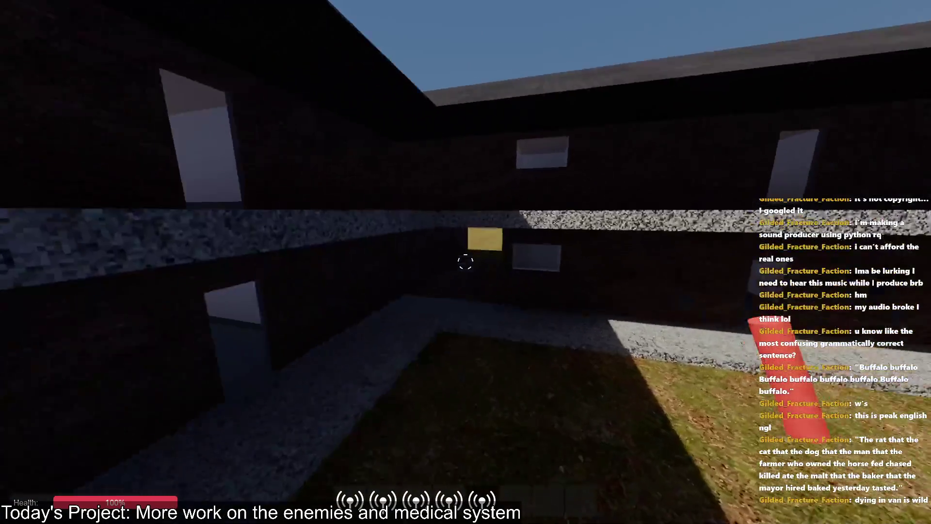
key(w)
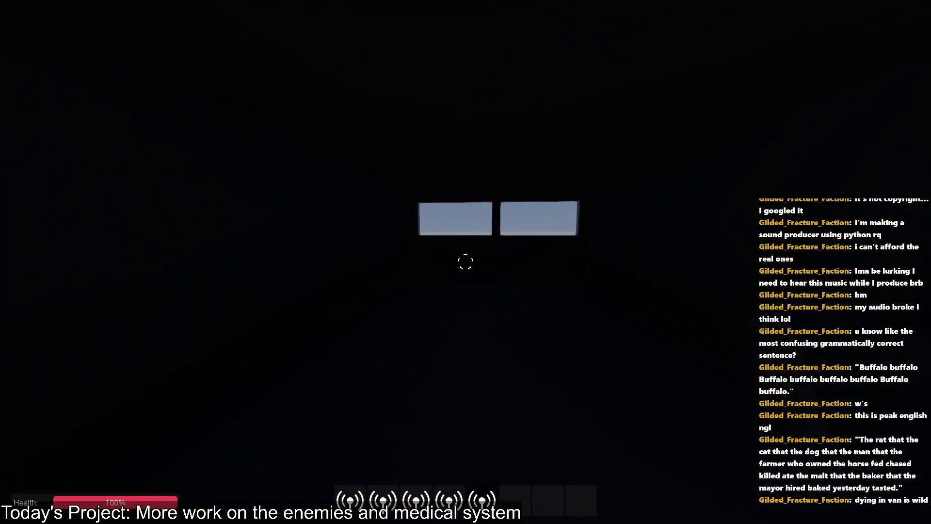
- Throw all five road flares around the room, walk through it, then quit with F8
click(465, 262)
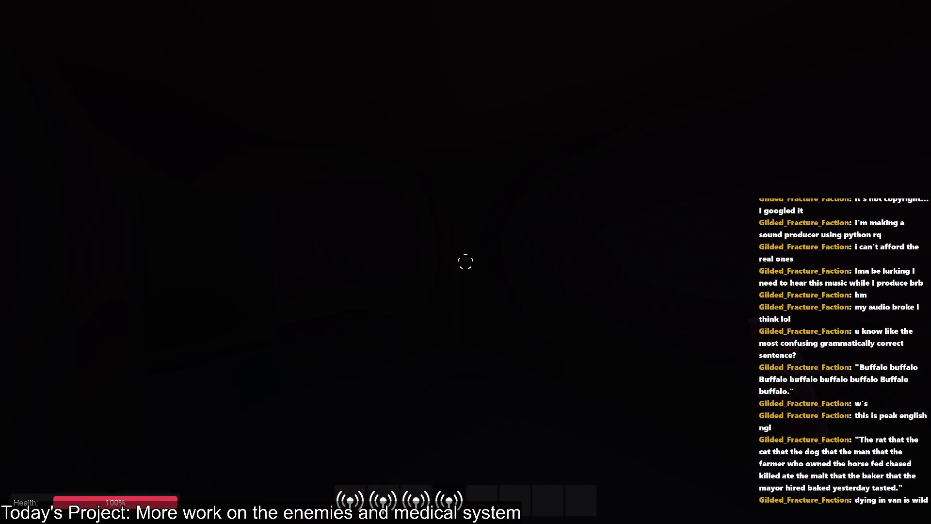
click(466, 262)
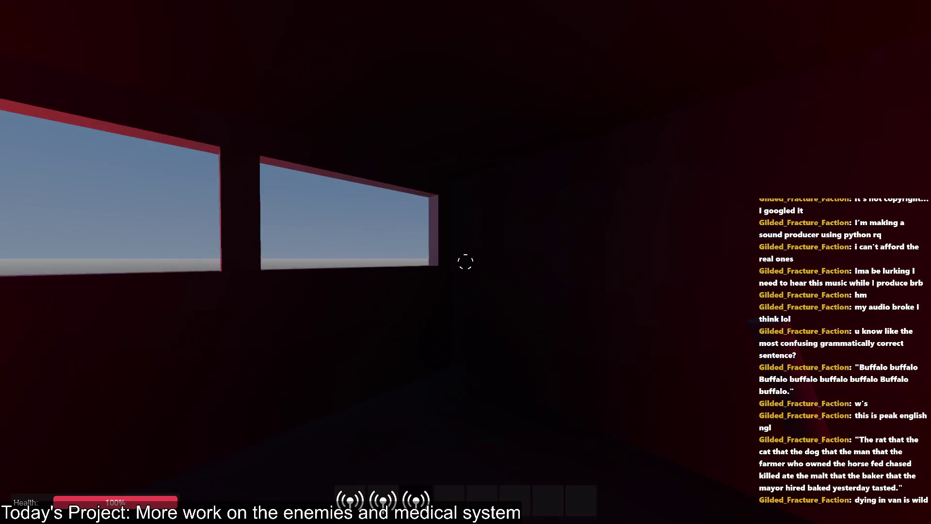
click(465, 262)
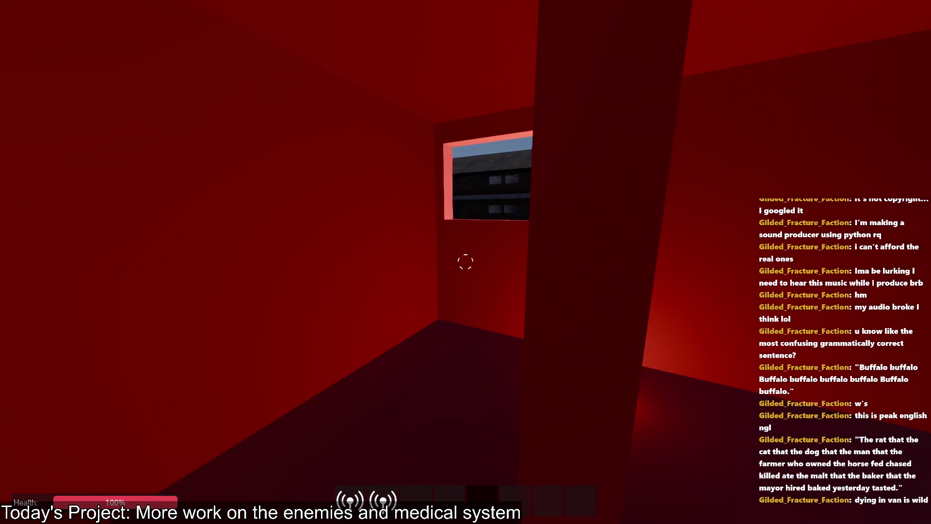
click(466, 262)
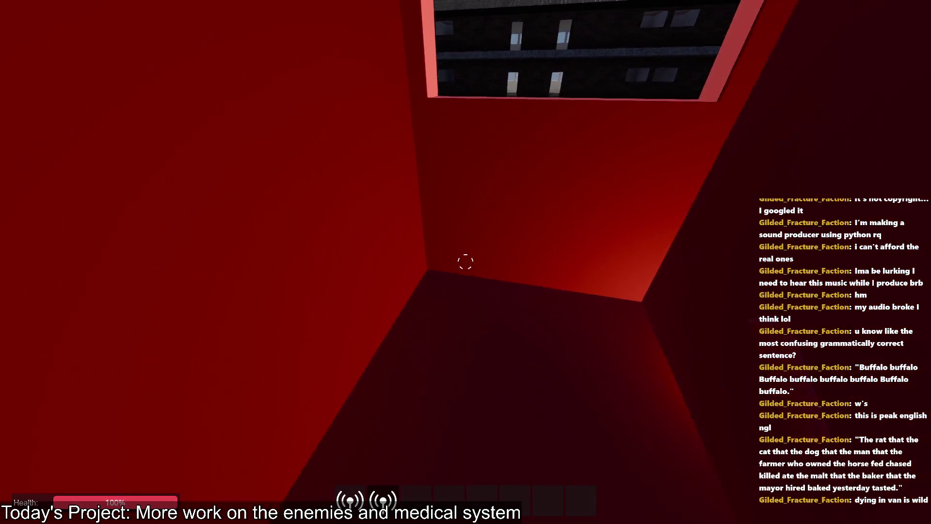
key(w)
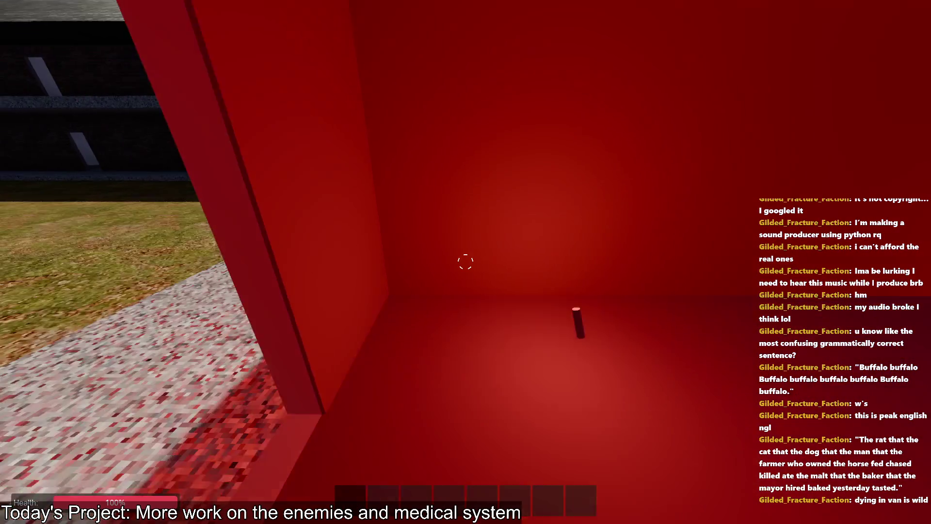
click(465, 262)
key(w)
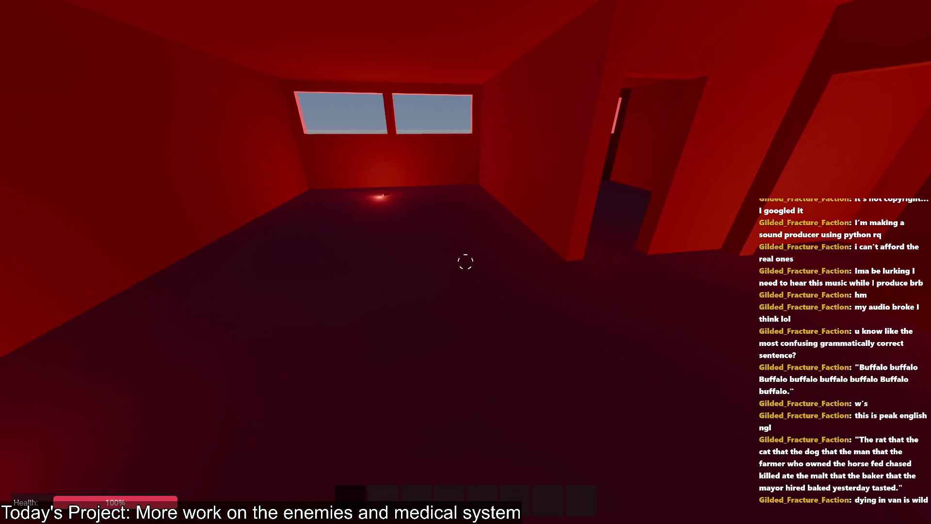
key(w)
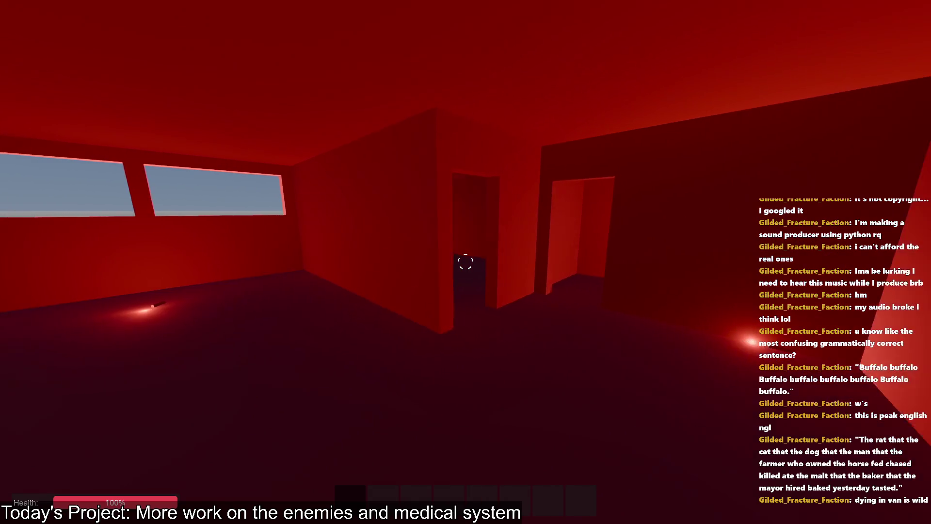
key(F8)
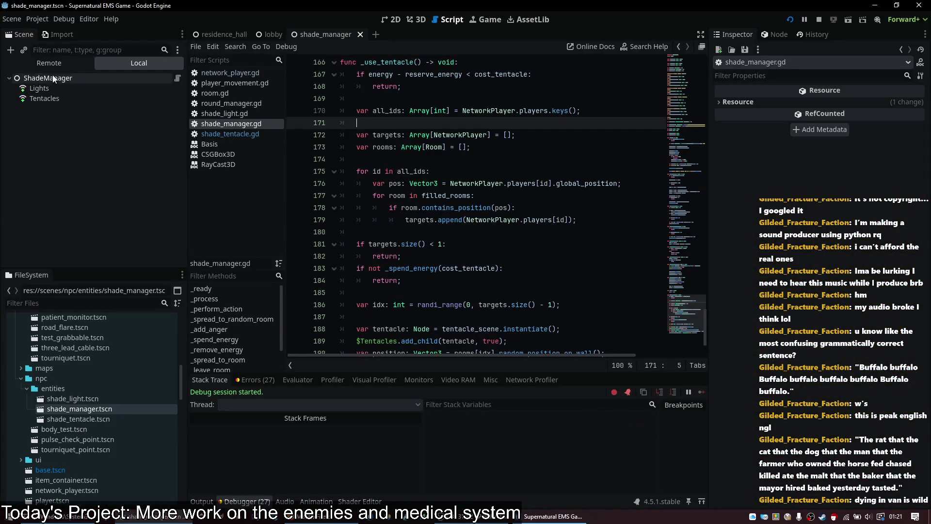
- Inspect the live ShadeManager, Tentacles and Lights nodes in the remote scene tree
click(63, 150)
scroll(51, 139, down, 2)
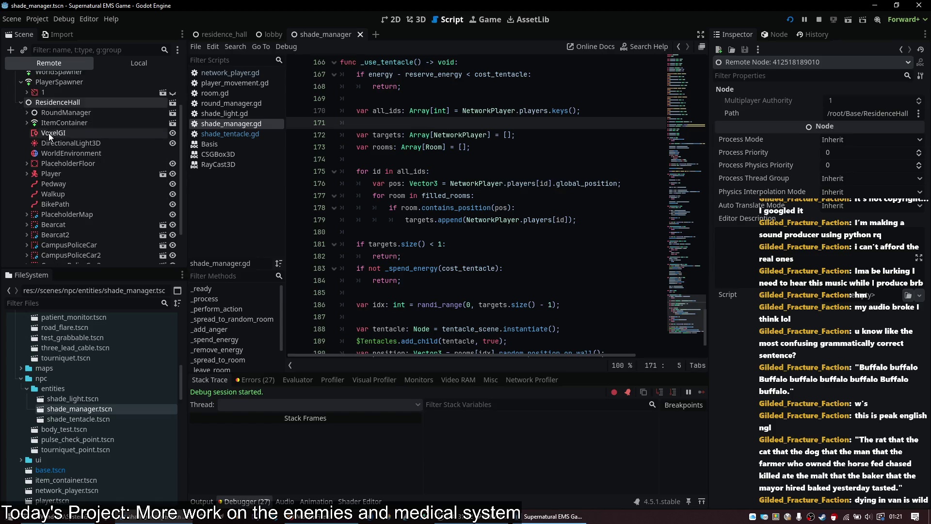
double_click(71, 112)
double_click(73, 123)
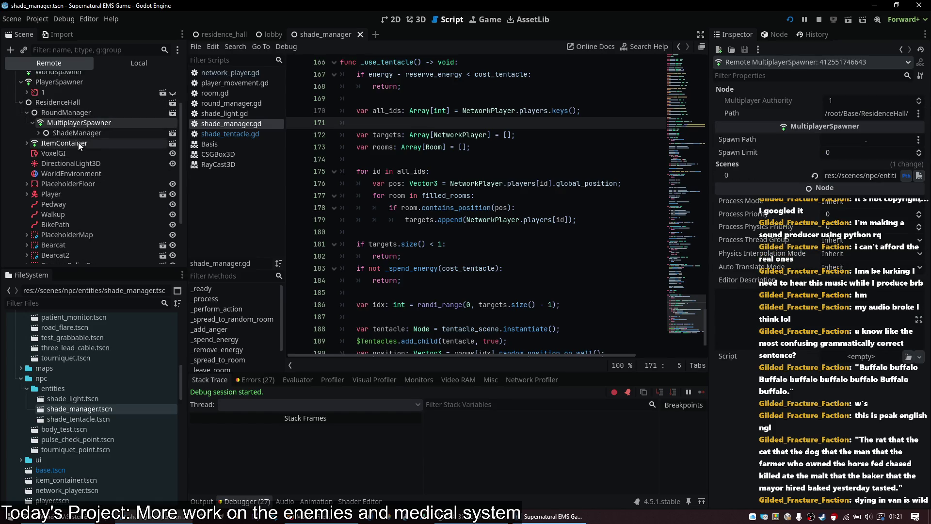
click(85, 134)
click(83, 153)
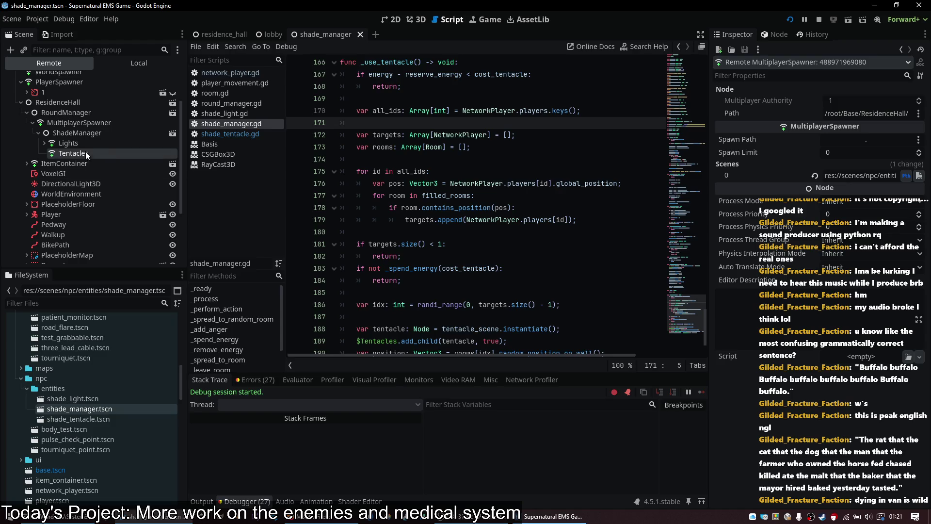
click(84, 132)
click(40, 143)
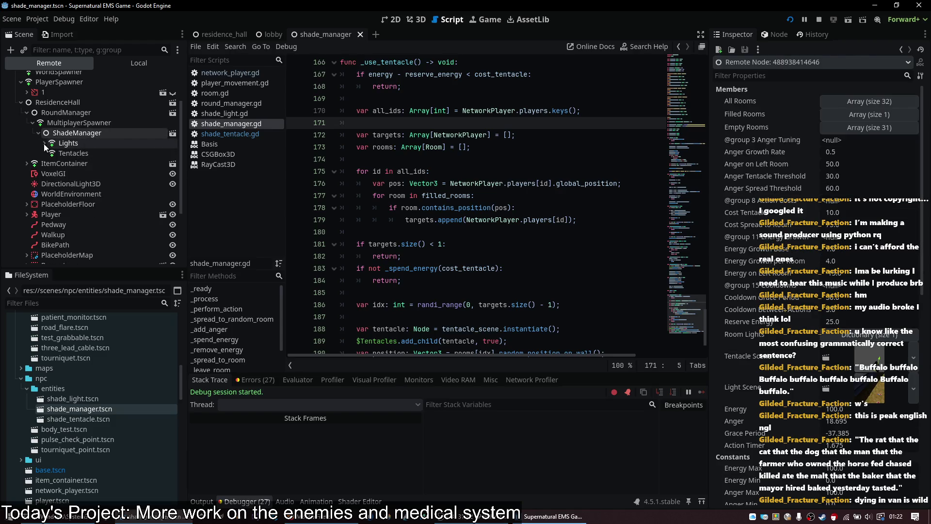
scroll(841, 249, down, 5)
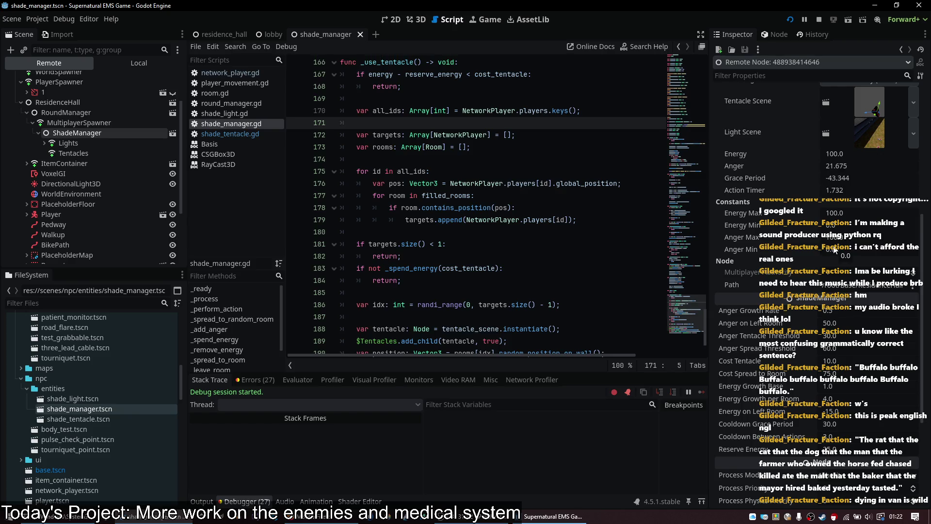
key(alt+Tab)
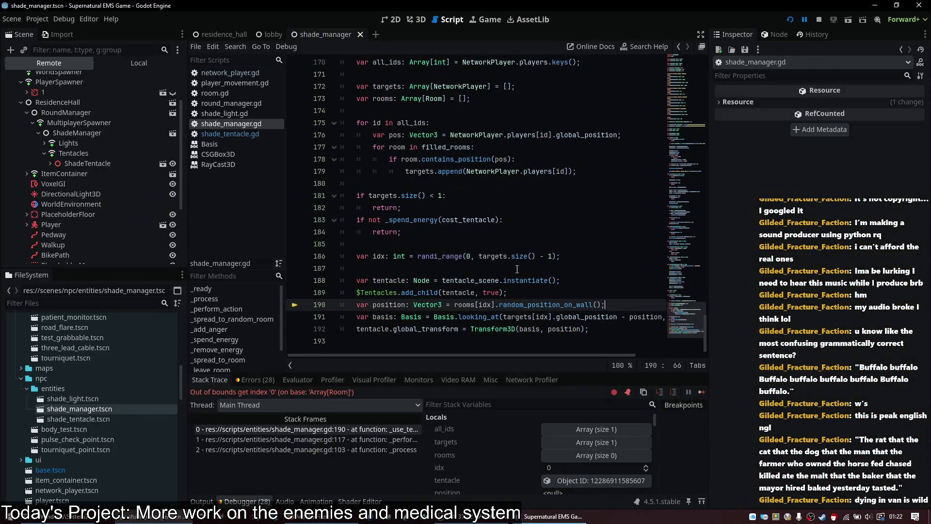
- Add 'rooms.append(room);' after targets.append, save, and continue the paused game
click(612, 163)
click(625, 169)
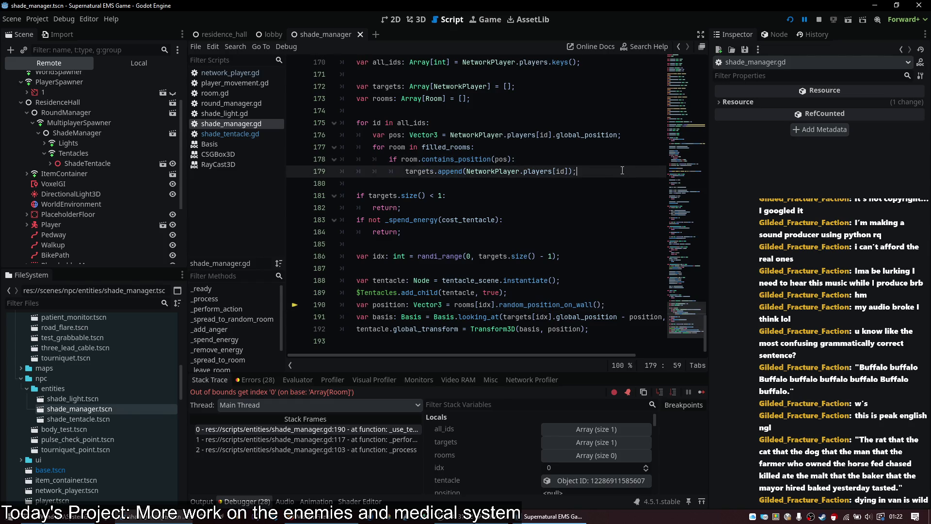
key(Return)
text(rooms.append(room)
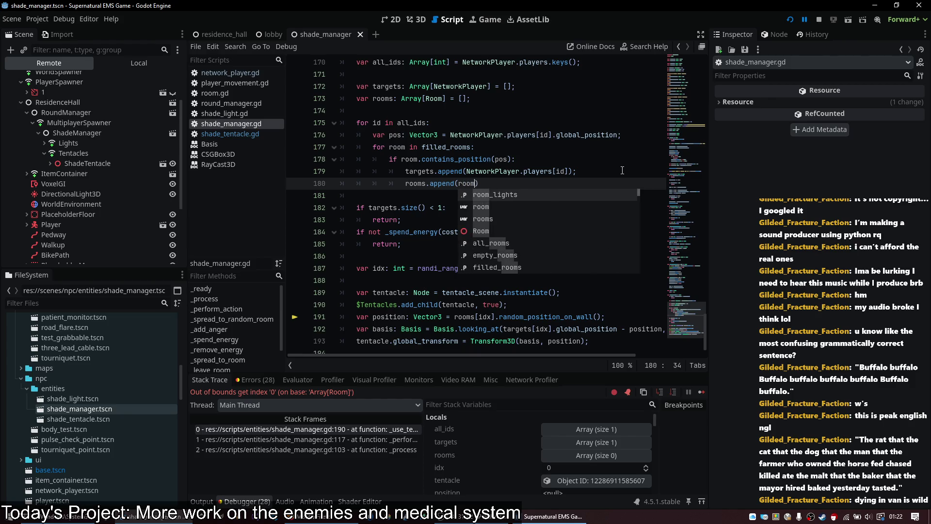
text();)
key(ctrl+s)
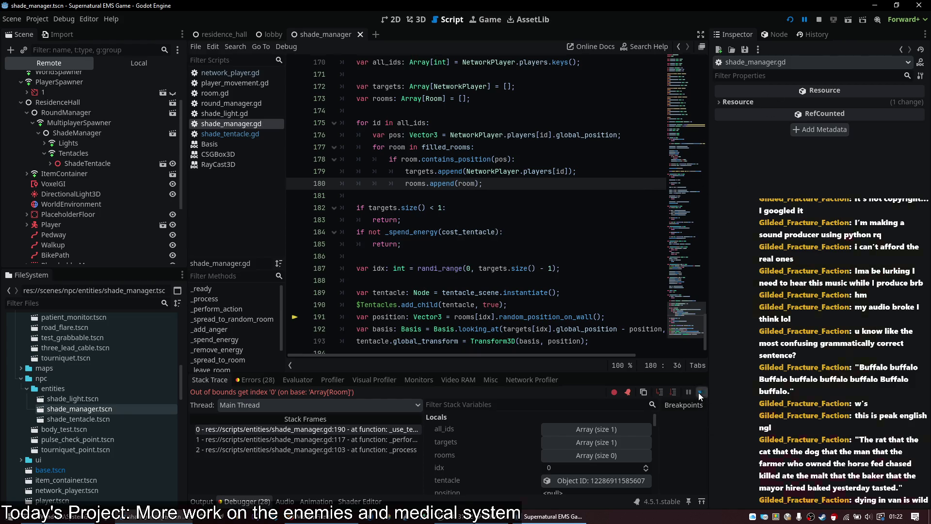
click(700, 392)
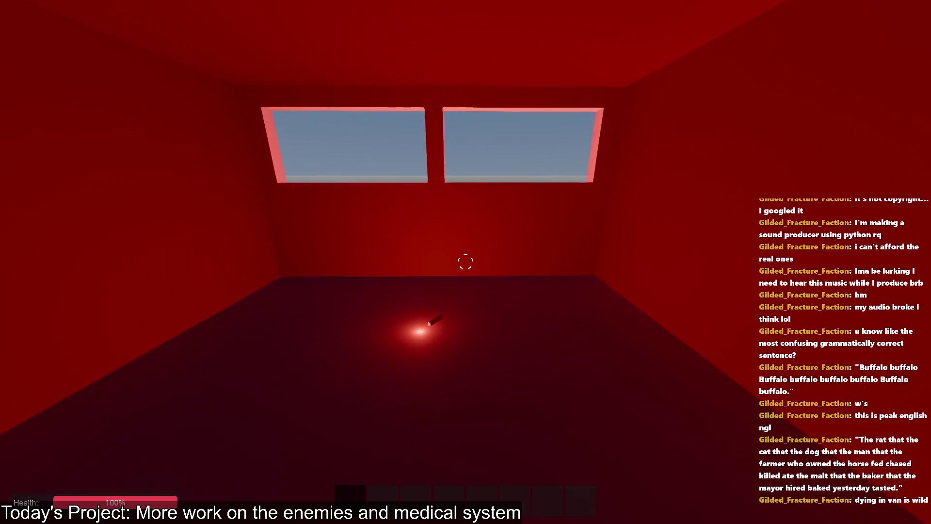
- Walk the player through the red-lit room and out its doorway, then return to the editor
key(w)
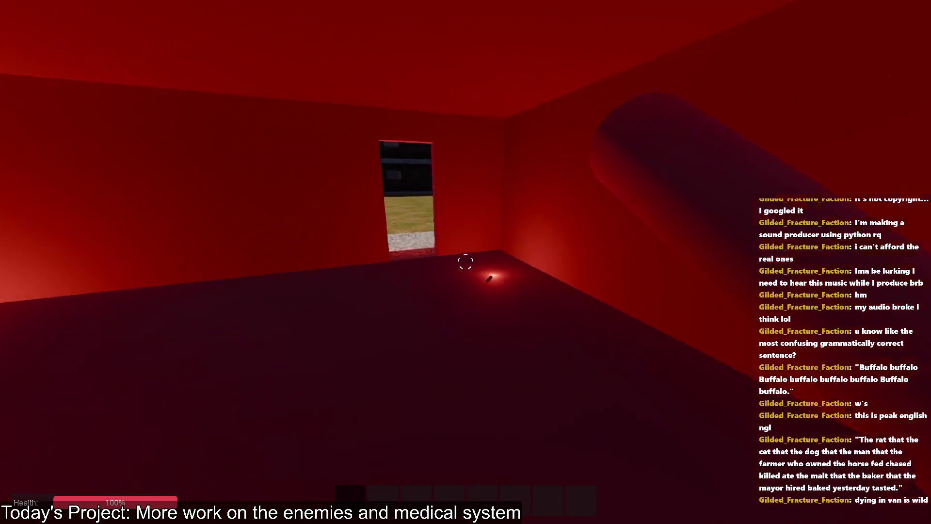
mouse_move(465, 261)
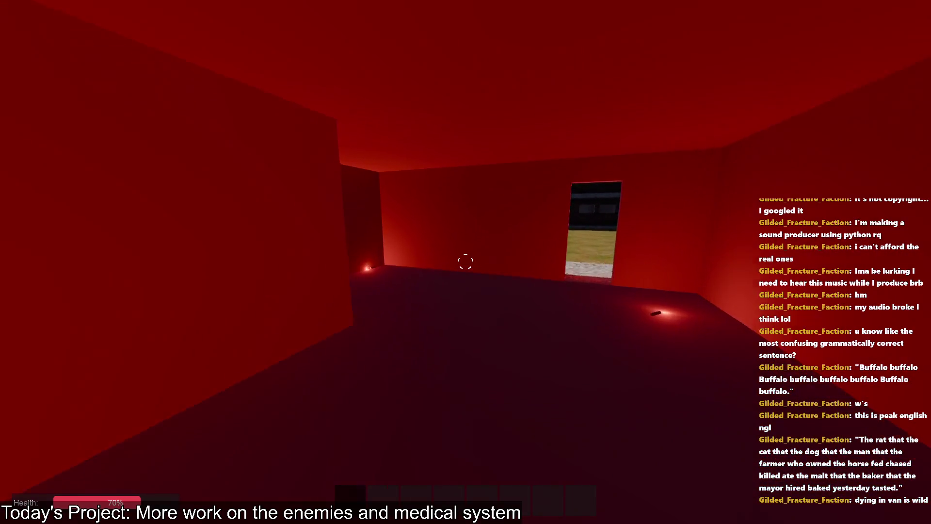
key(w)
key(alt+Tab)
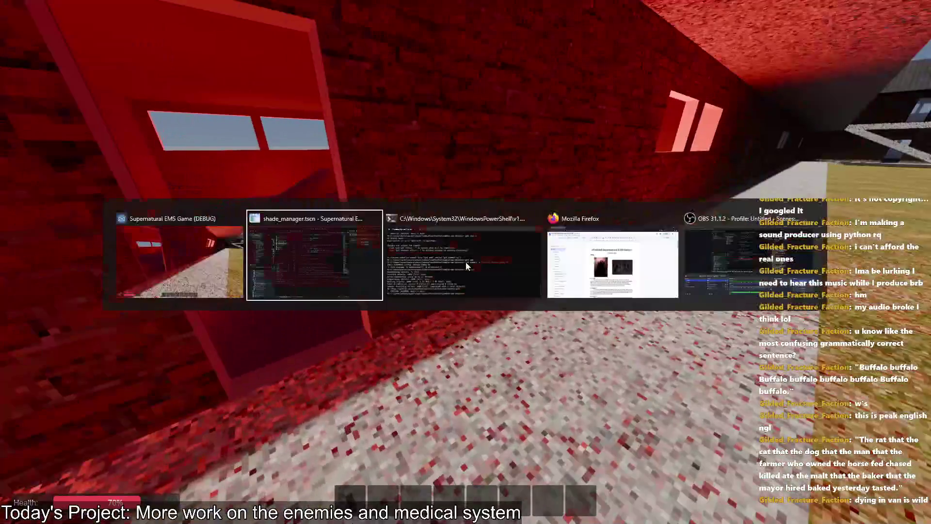
- Select ShadeManager in the Remote scene tree, review its live Inspector values, then return to the game
click(81, 134)
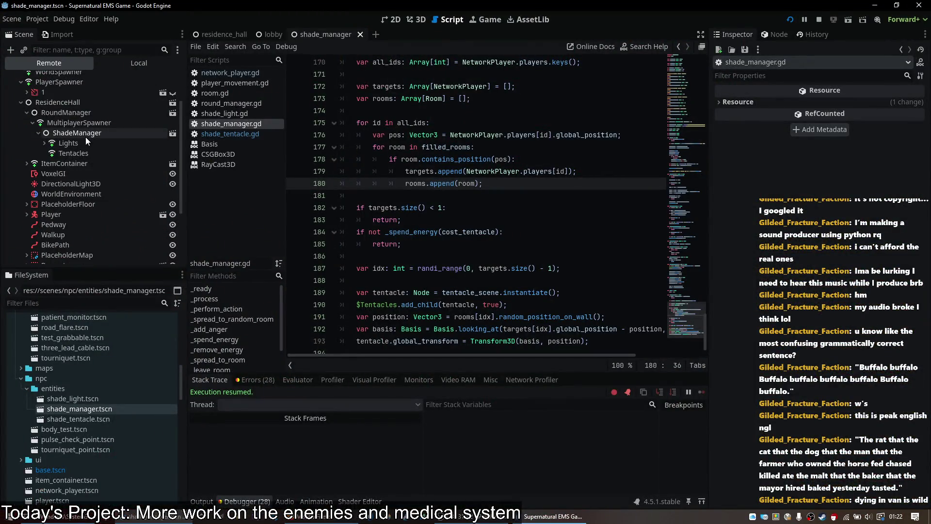
scroll(812, 286, down, 5)
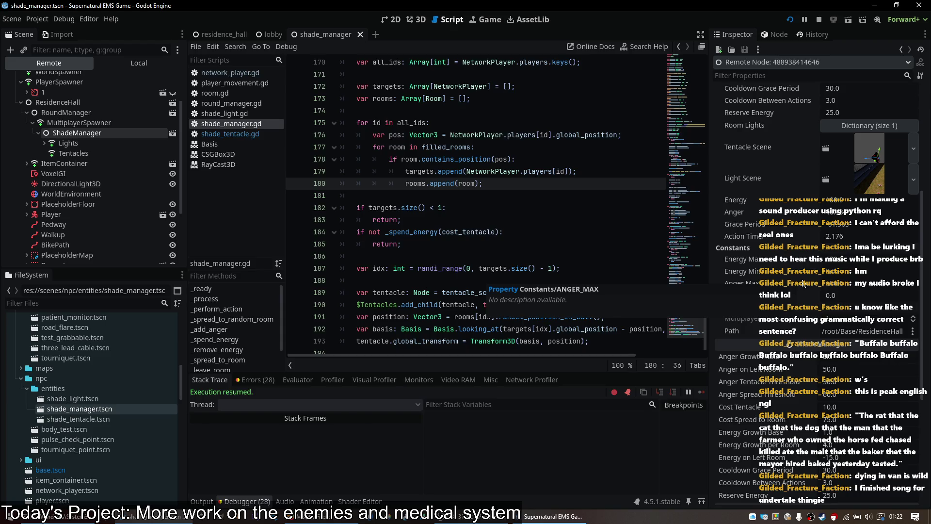
click(572, 517)
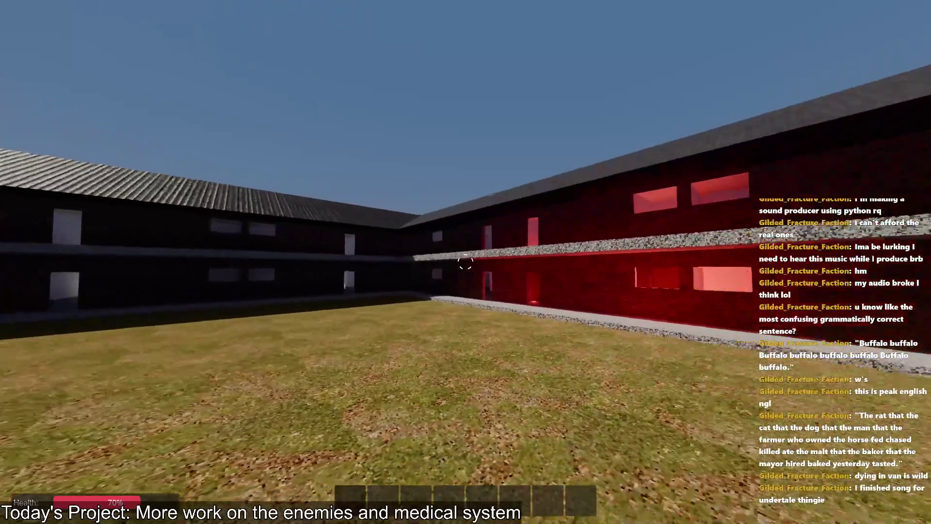
- Walk past the bodies toward the far wing and into the red-lit room, then return to the editor
key(w)
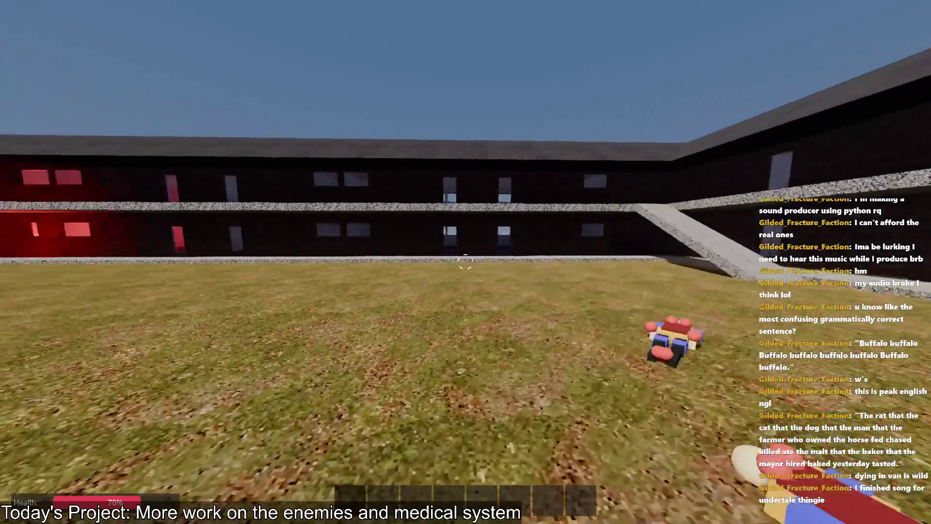
key(w)
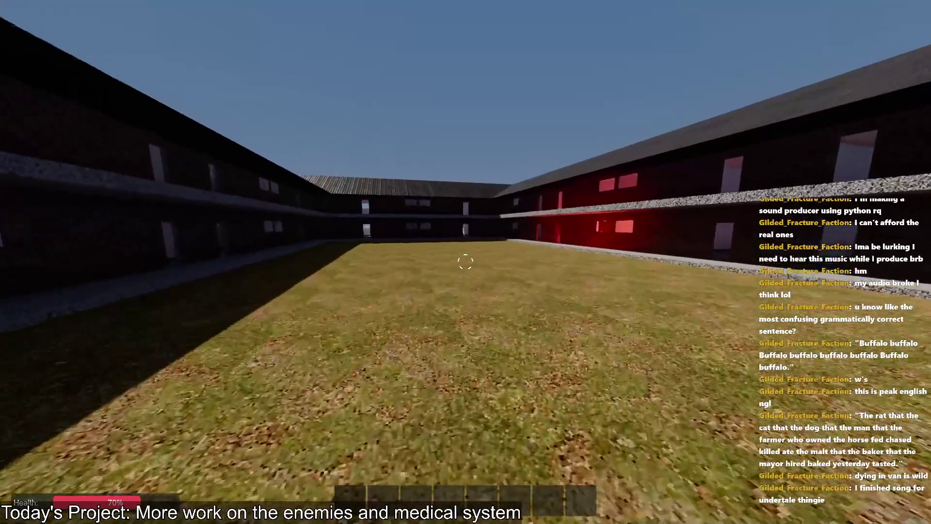
key(w)
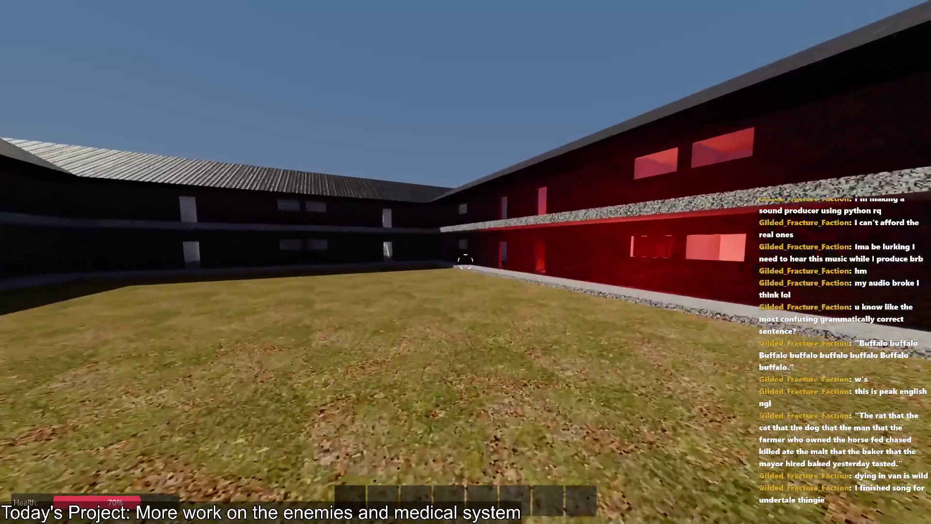
key(w)
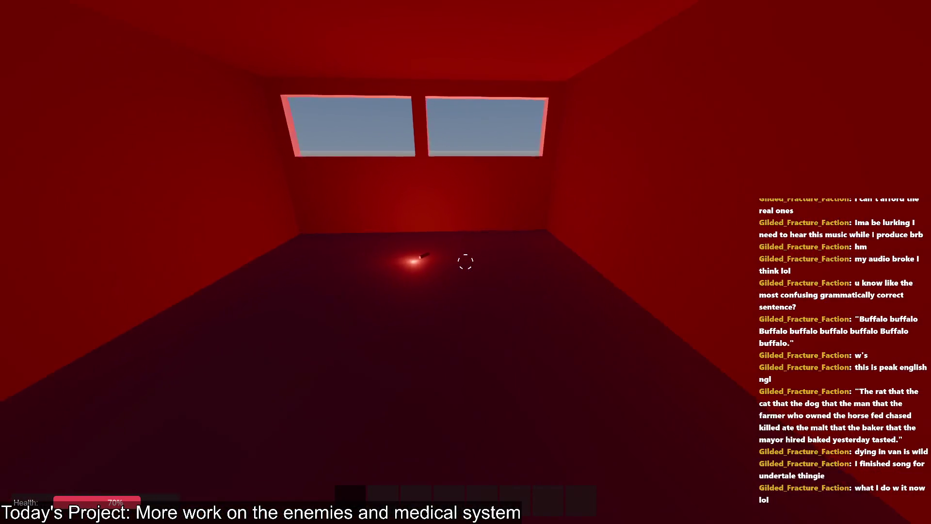
key(alt+Tab)
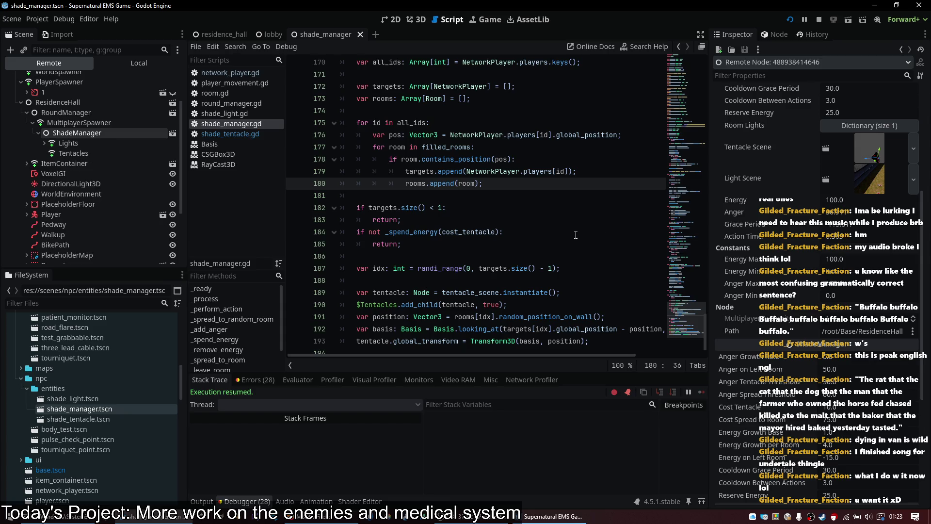
- In the Energy Growth exports, set base growth 0.1 and per-room growth 0.5, then save
scroll(575, 234, up, 20)
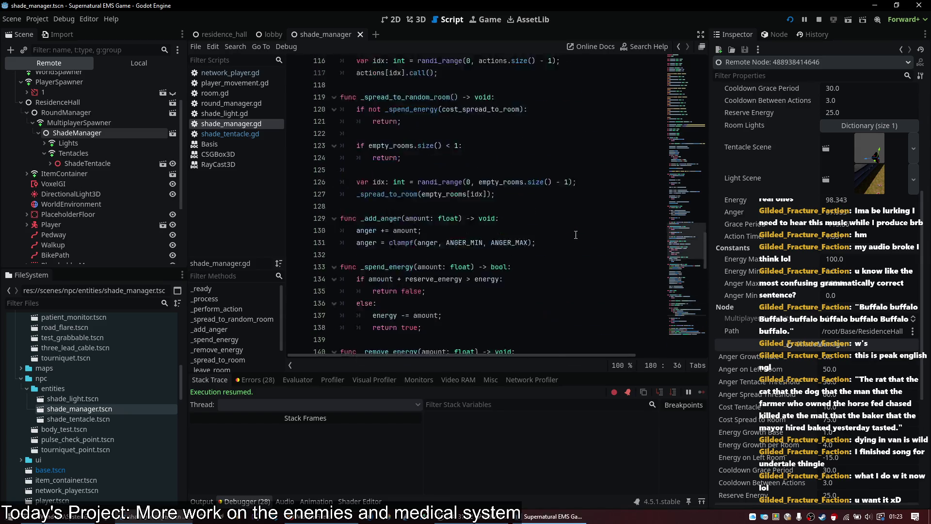
scroll(576, 235, up, 6)
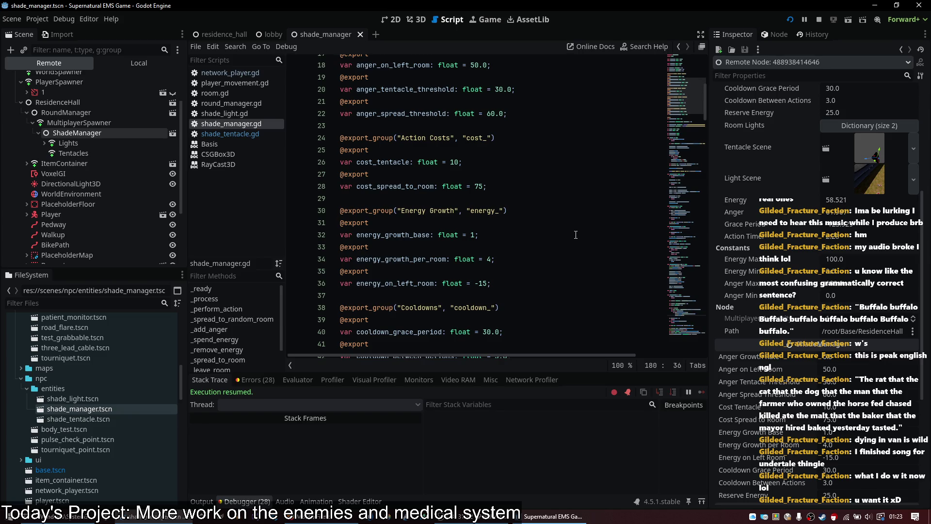
scroll(533, 222, up, 5)
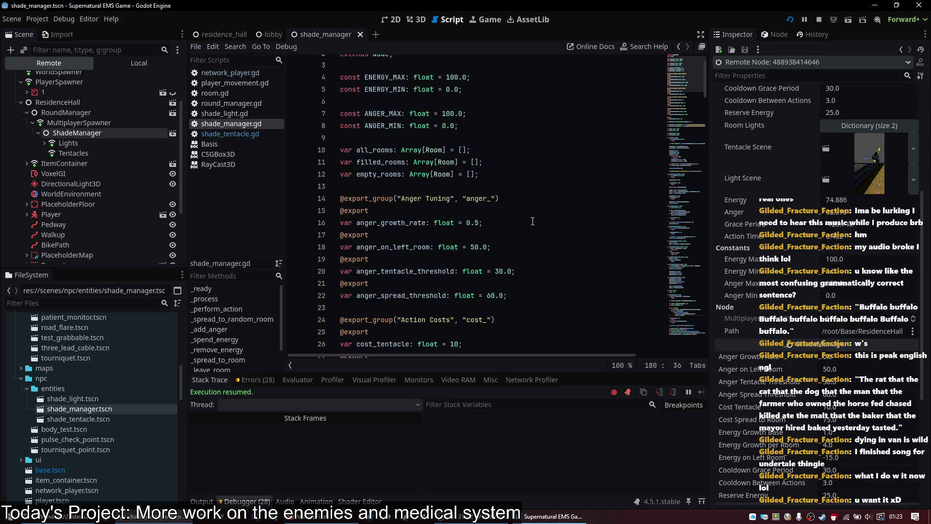
scroll(522, 234, down, 6)
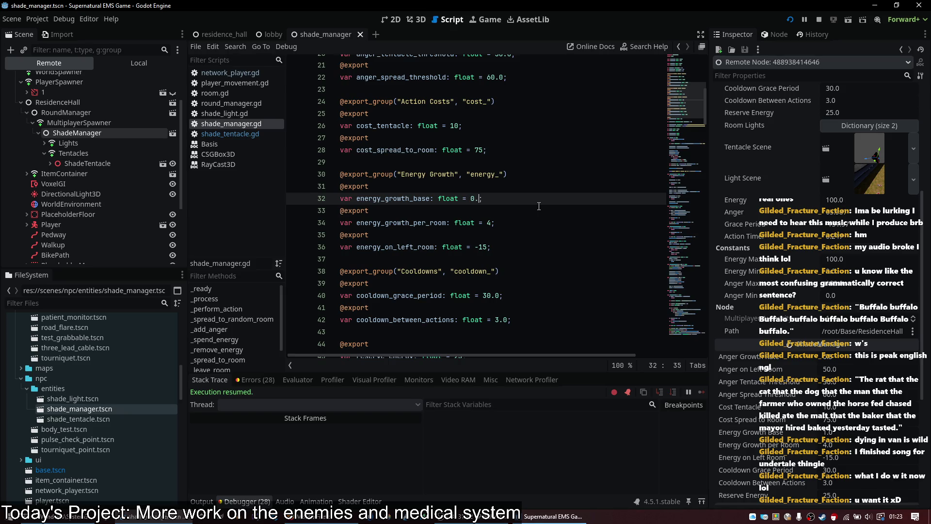
key(Down)
key(Down)
key(End)
key(Left)
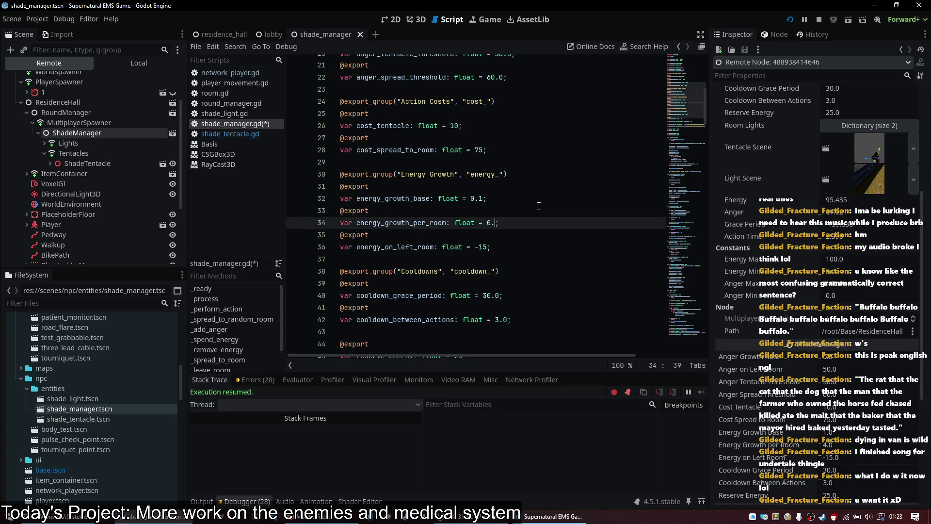
key(ctrl+s)
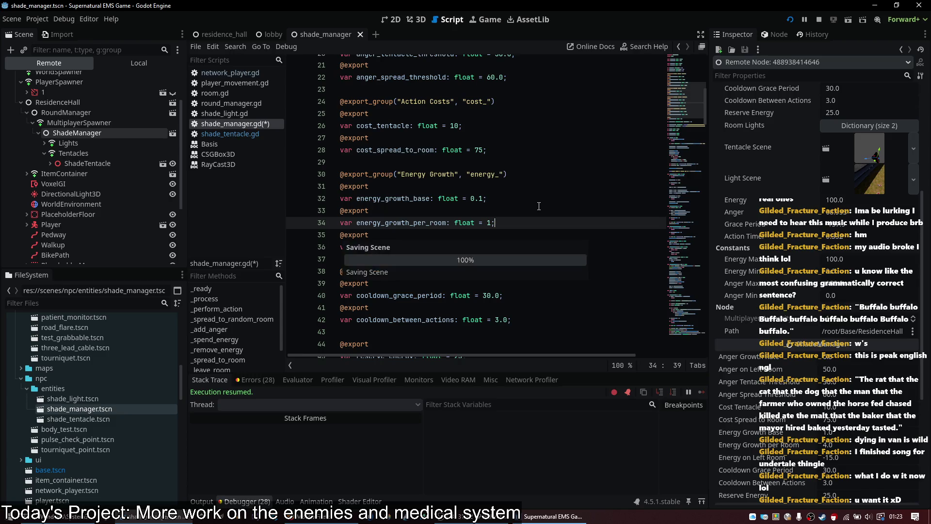
key(End)
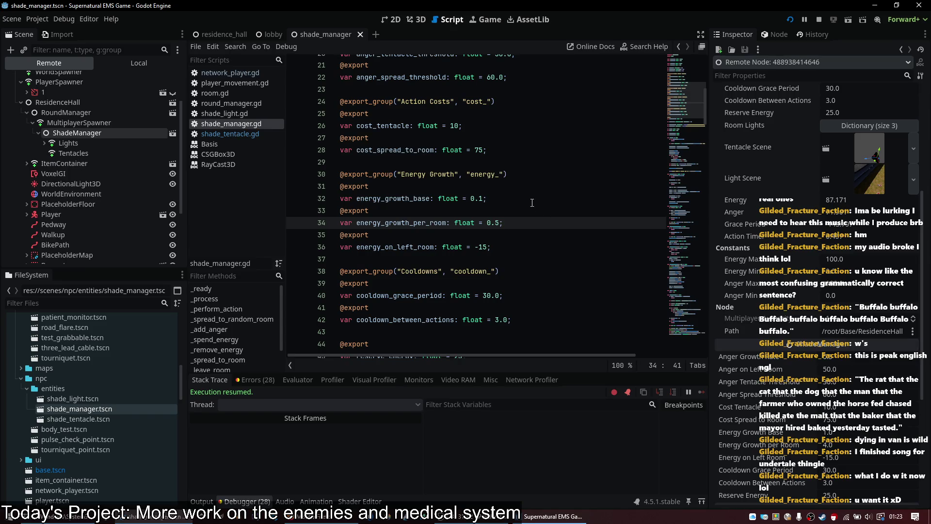
- In the game, walk out into the courtyard and face the red-lit building, then return to the editor
click(536, 517)
key(w)
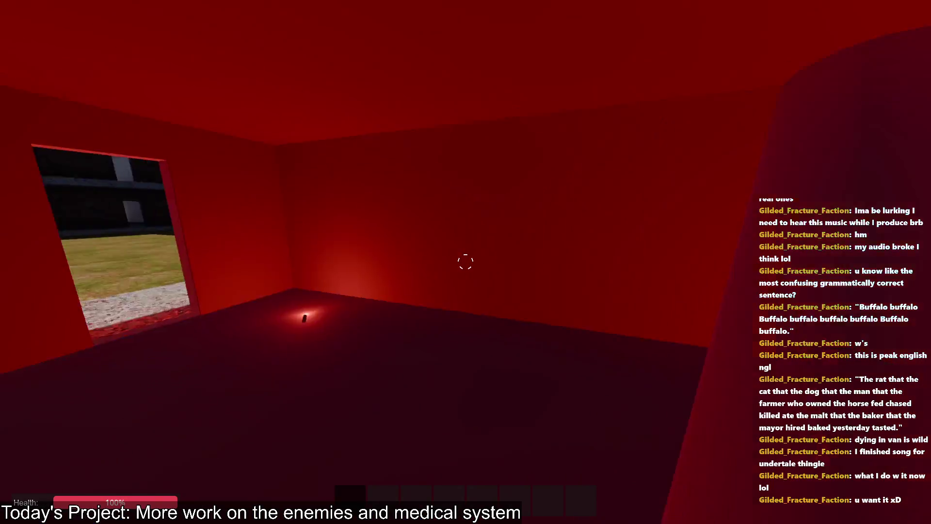
key(d)
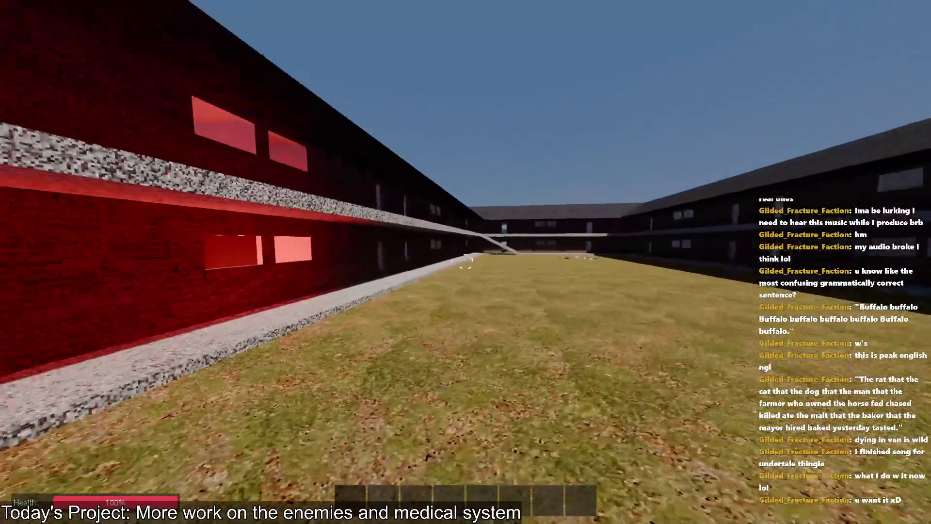
key(w)
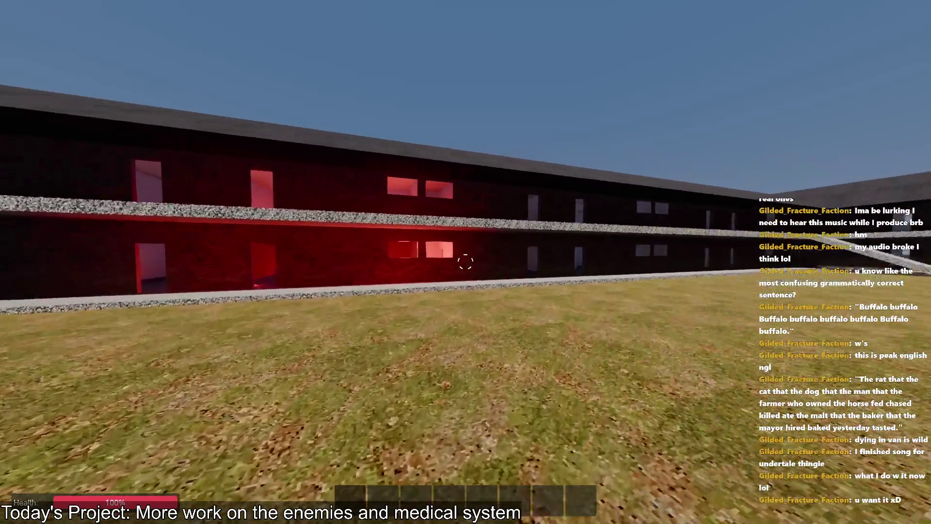
key(alt+Tab)
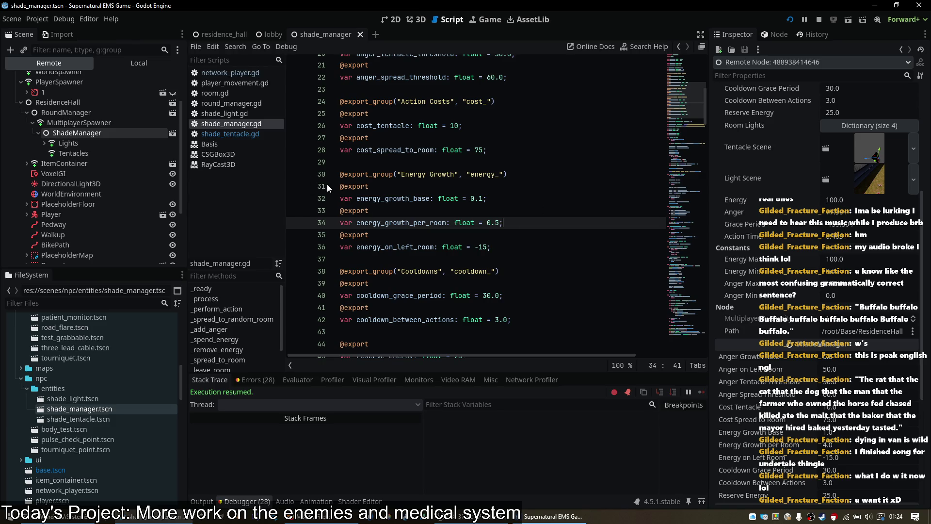
- Scroll to line 52 and clear the starting value of 'var energy: float'
scroll(327, 184, down, 4)
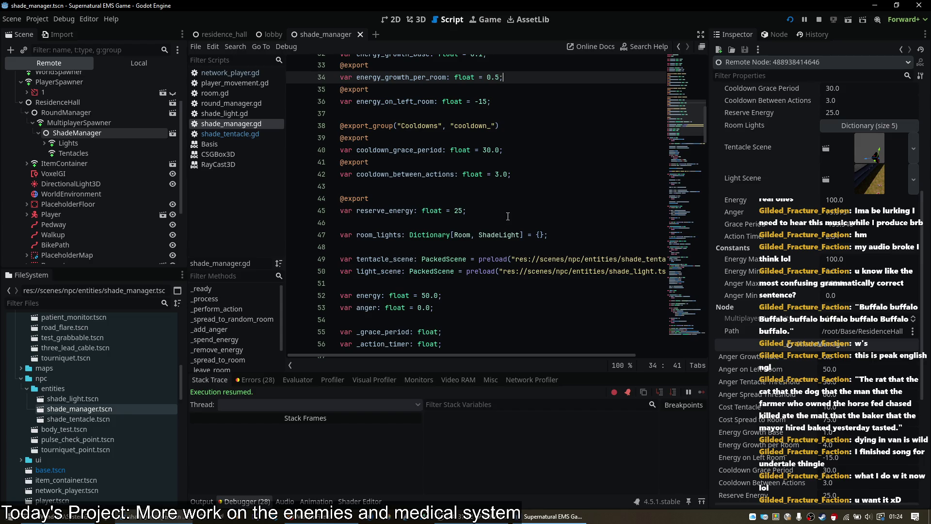
scroll(508, 217, down, 4)
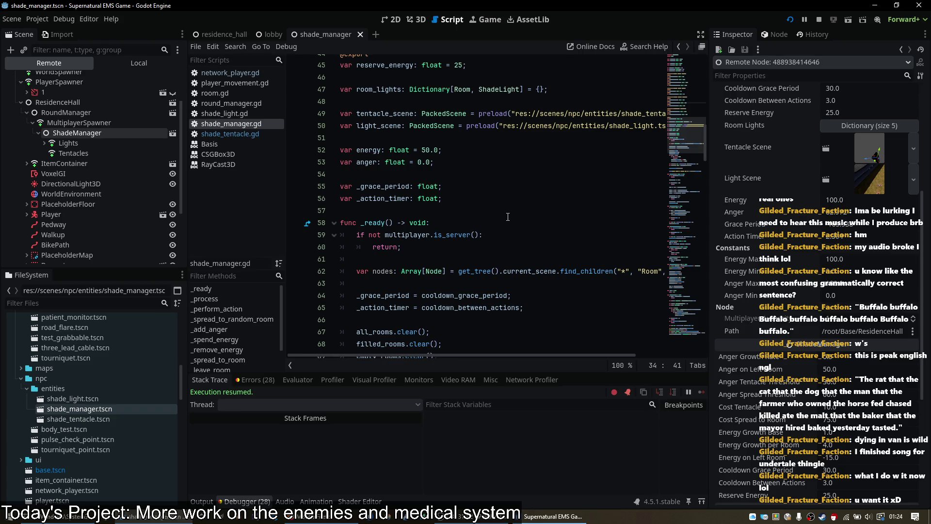
scroll(487, 163, down, 1)
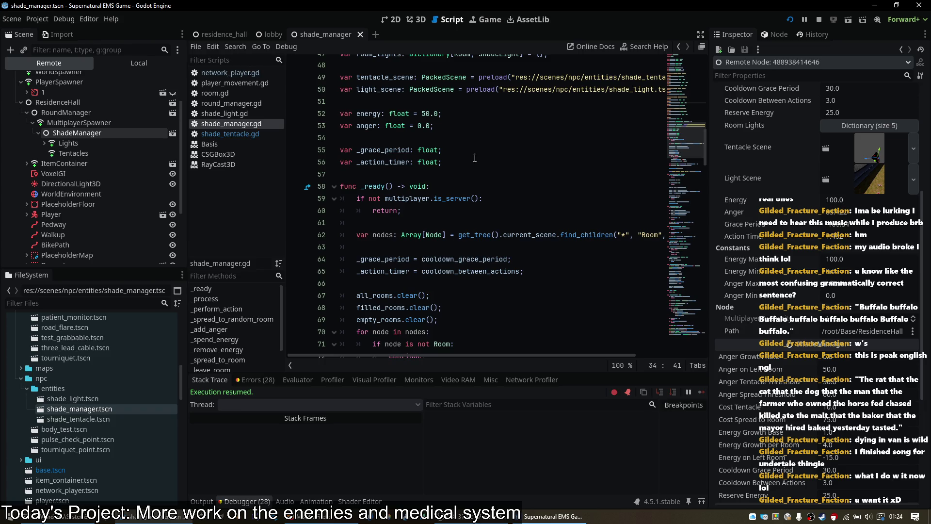
click(440, 112)
double_click(427, 113)
text(0.0)
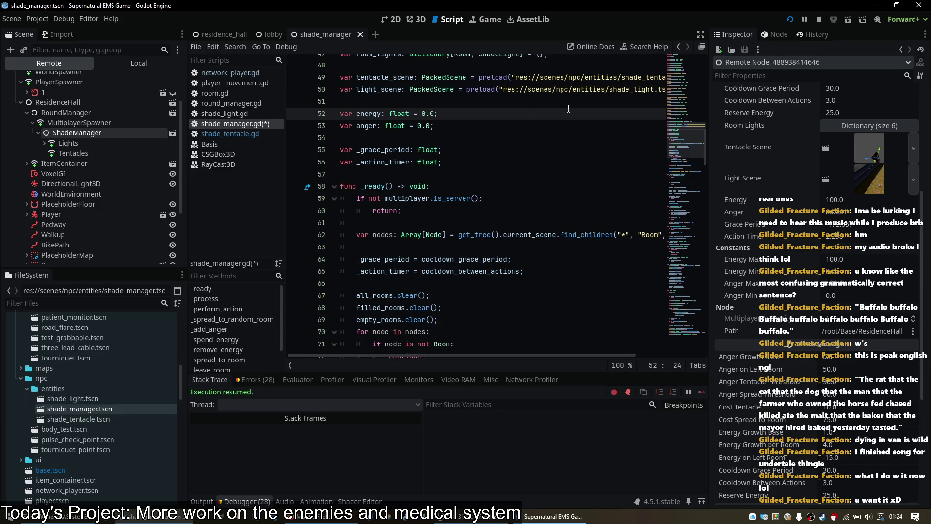
key(BackSpace)
- After trying constant names, set the starting energy to 5 and save shade_manager.gd
text(reserv)
key(BackSpace)
key(BackSpace)
key(BackSpace)
text(energy_)
key(BackSpace)
key(BackSpace)
key(BackSpace)
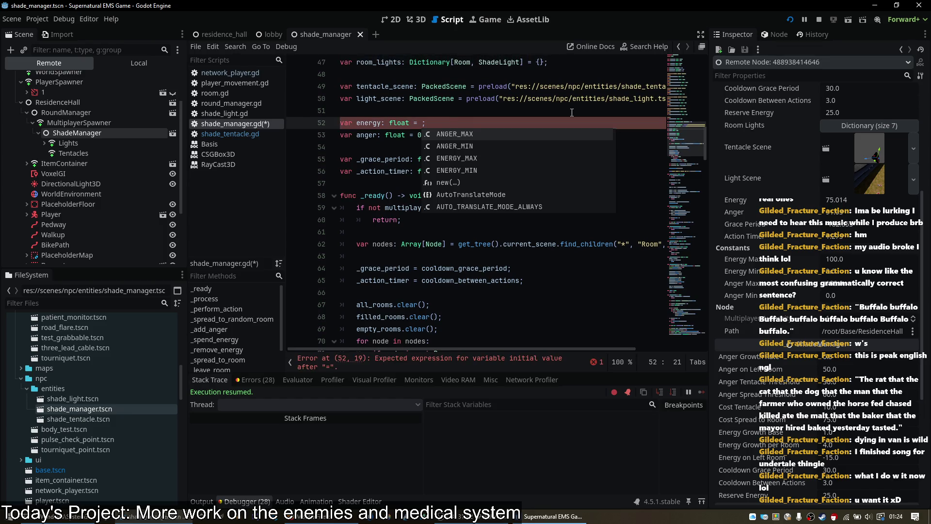
text(5)
key(End)
key(ctrl+s)
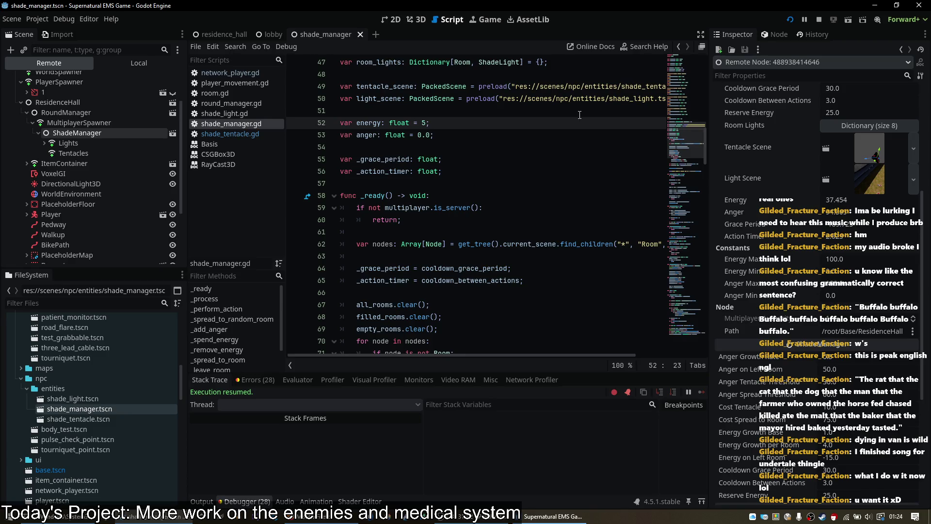
scroll(562, 262, down, 10)
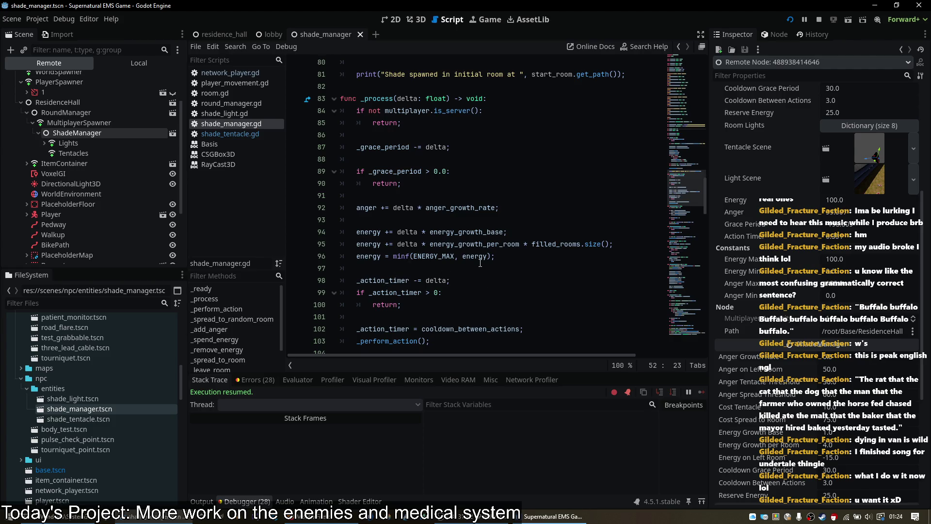
click(552, 517)
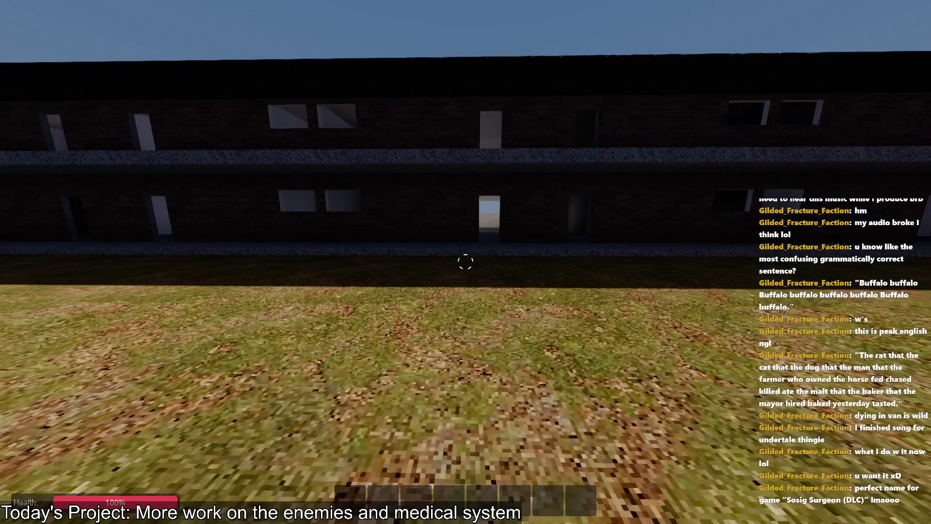
key(s)
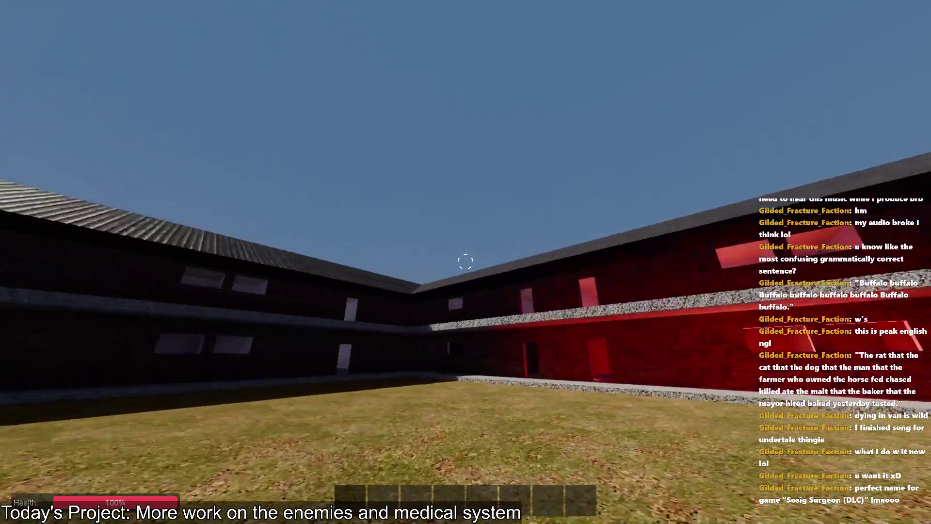
key(w)
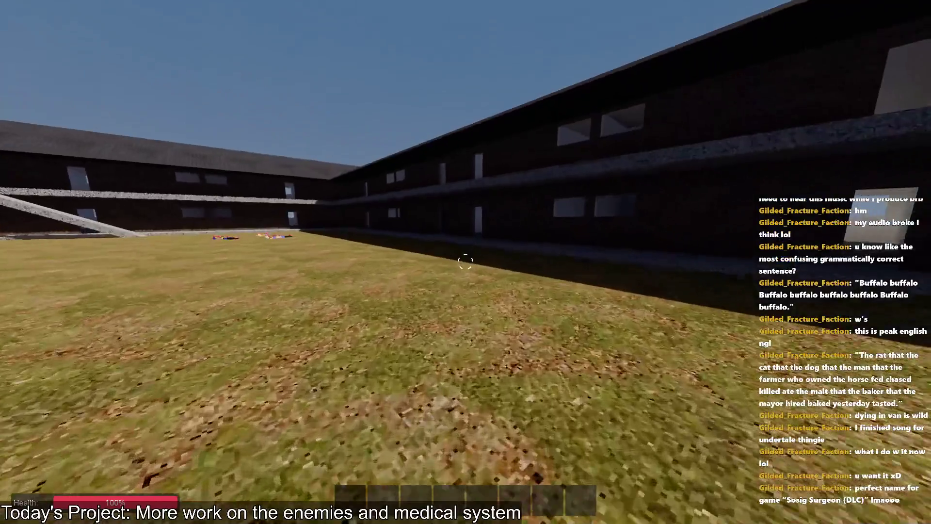
key(w)
key(w)
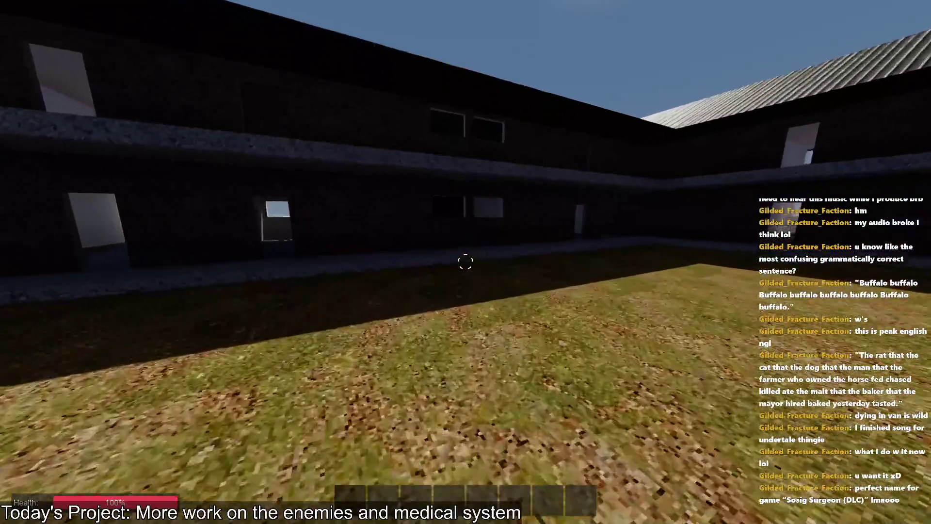
key(alt+Tab)
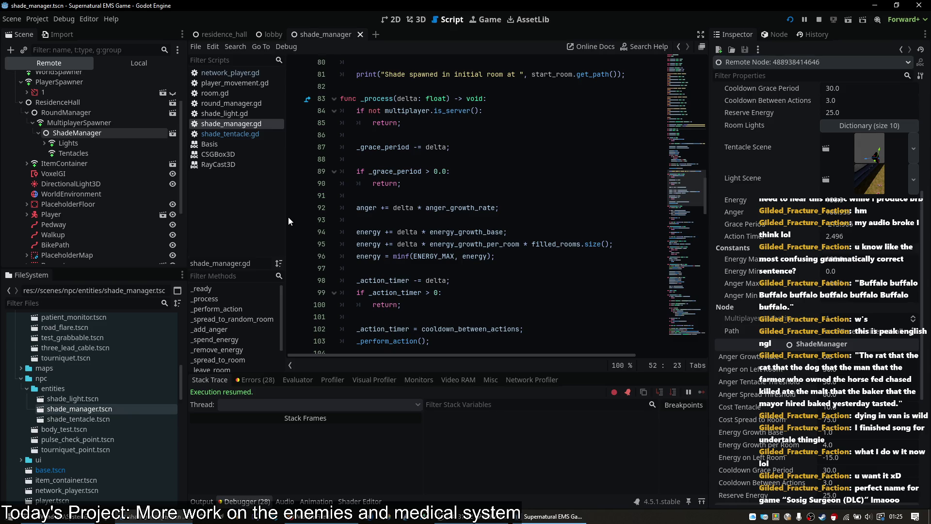
- Glance at shade_tentacle.gd, then reopen shade_manager.gd near the die function
click(249, 133)
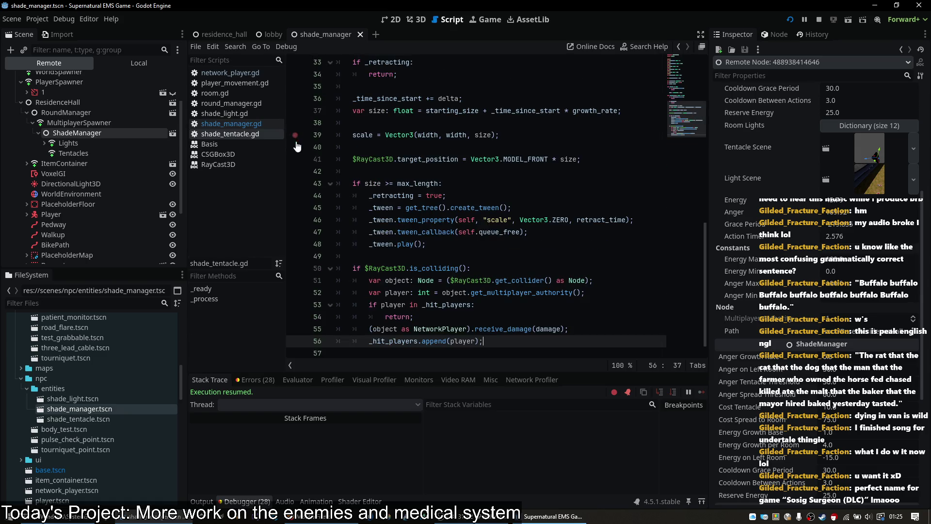
scroll(472, 209, up, 1)
scroll(472, 209, up, 4)
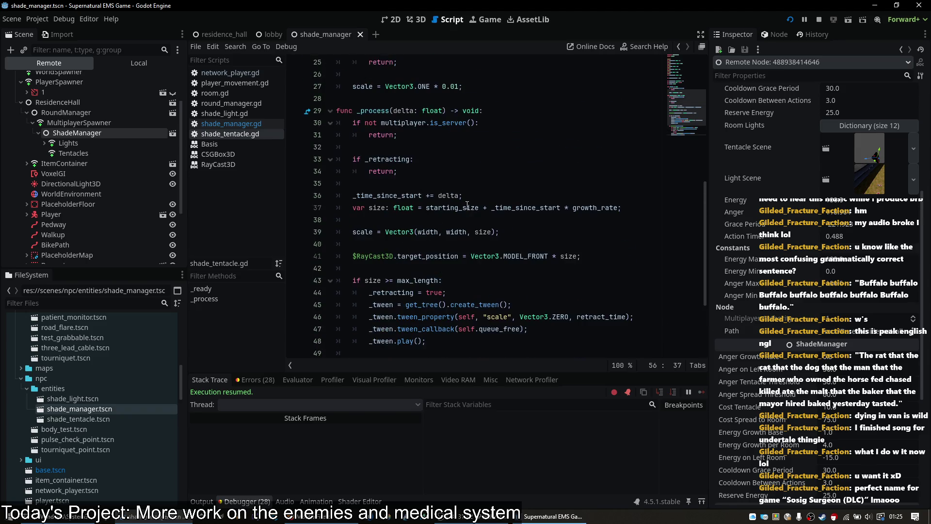
click(256, 124)
scroll(489, 218, up, 8)
scroll(489, 218, down, 12)
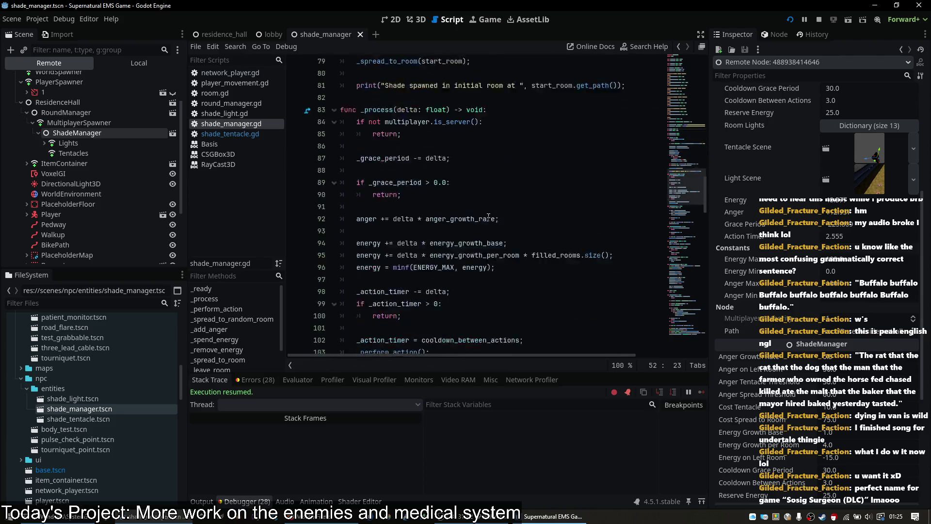
scroll(475, 214, down, 18)
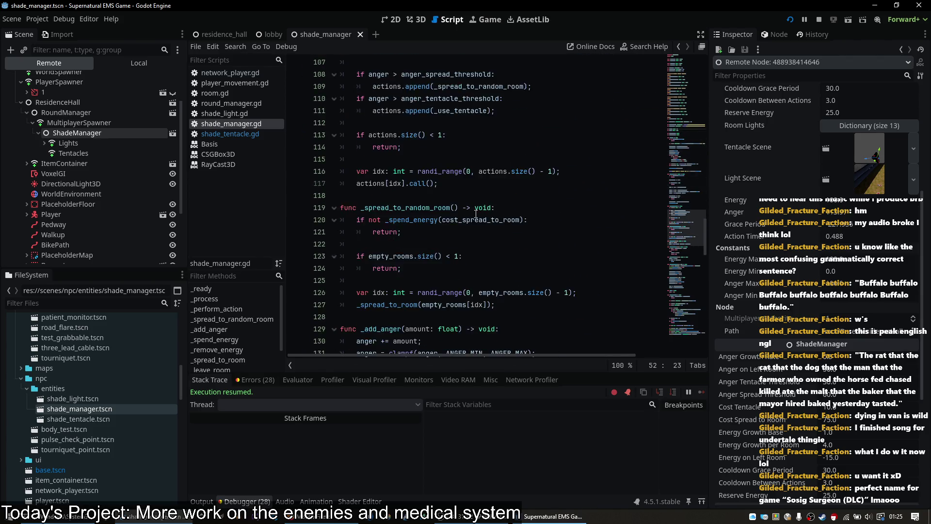
scroll(475, 214, down, 6)
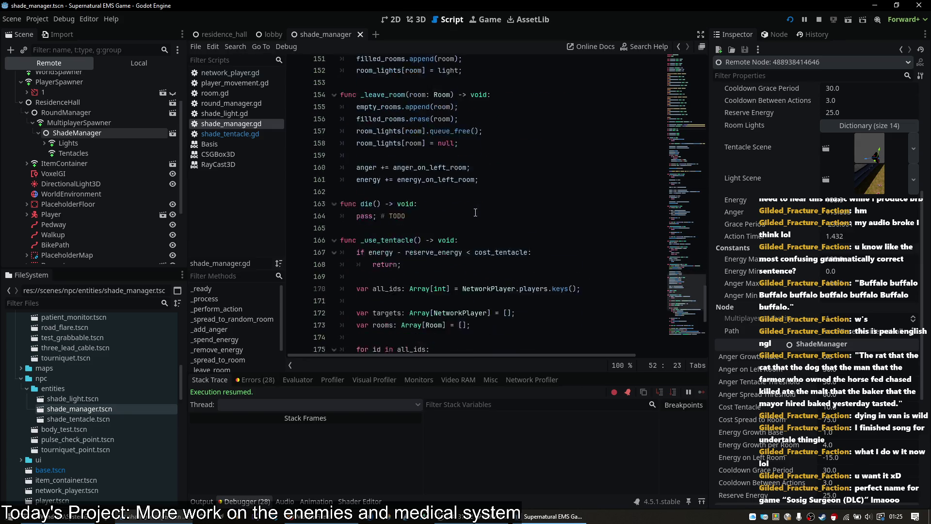
- Below die, type the signature 'func _get_tentacle_target() -> NetworkPlayer'
click(470, 146)
key(Return)
key(Return)
key(Up)
text(func g)
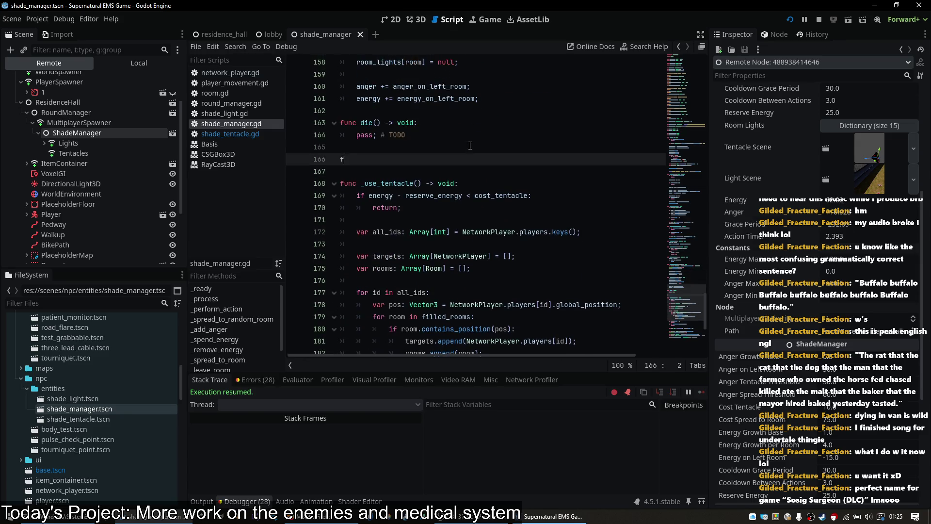
key(BackSpace)
text(_get_)
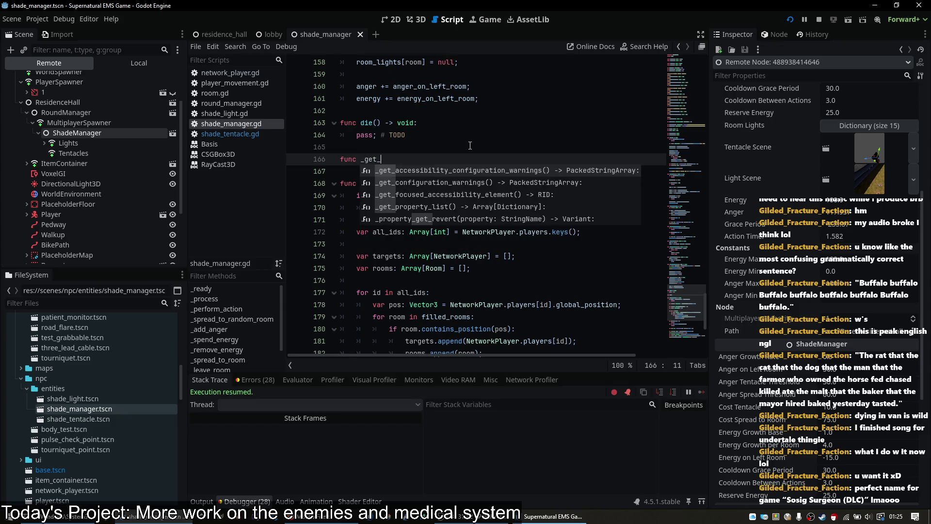
text(tentacle_target() -> NetworkPlayer)
scroll(473, 143, down, 3)
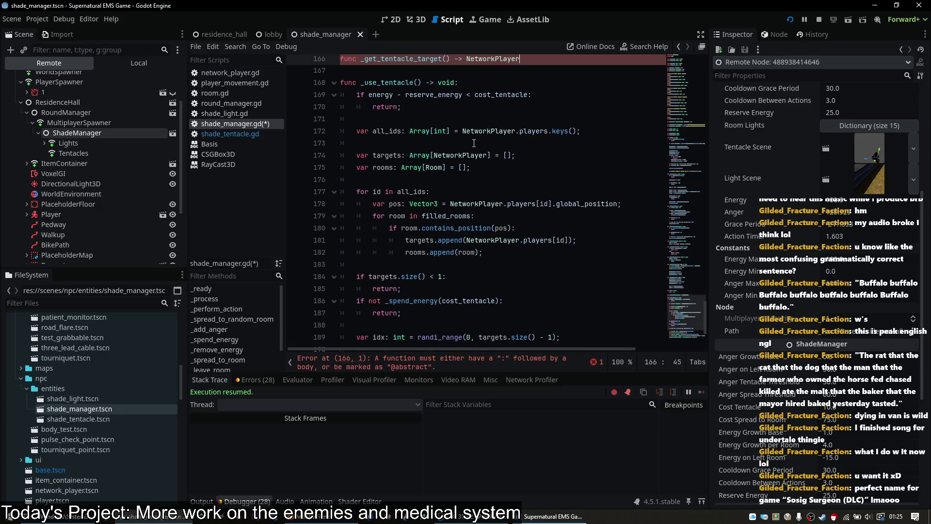
scroll(475, 144, up, 3)
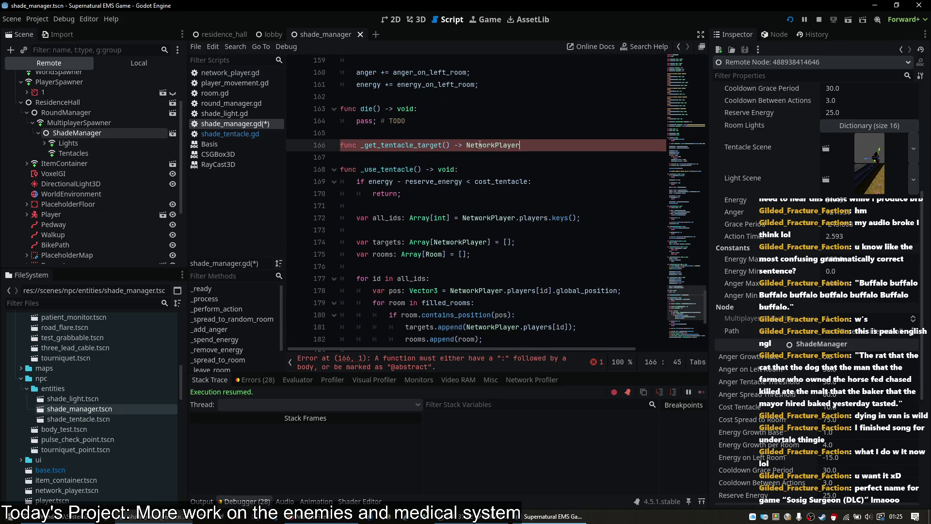
- Change the return type to Array and give the function a 'pass;' body
double_click(486, 146)
text((, Ro)
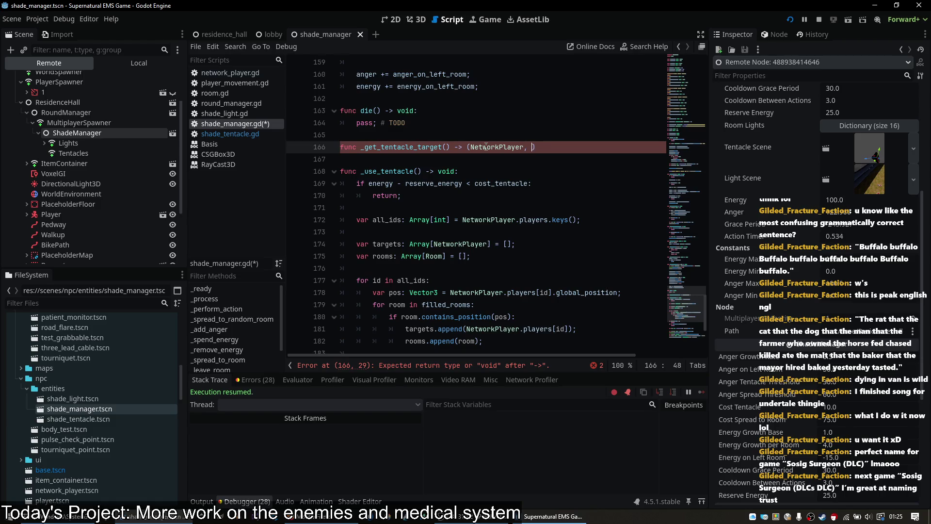
text(om)
key(Return)
text(pass;)
drag(553, 146, 468, 146)
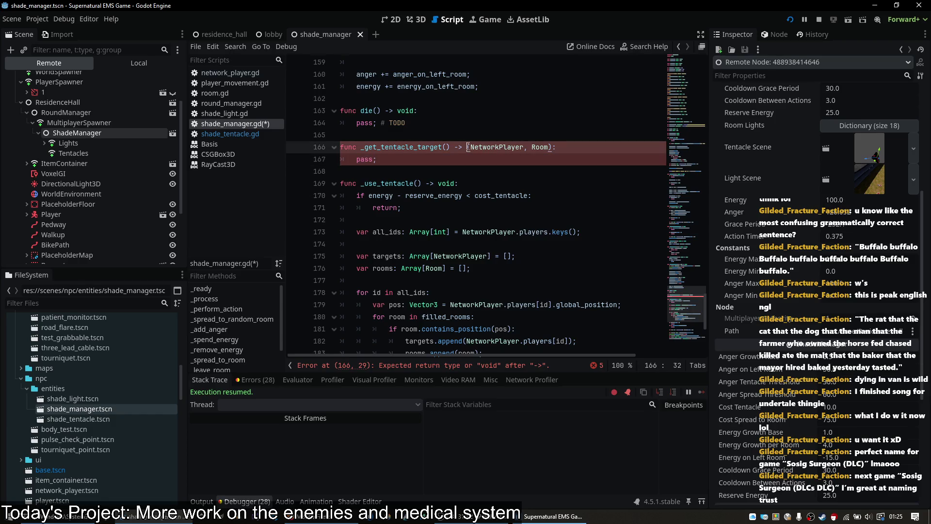
text([)
key(BackSpace)
text(Array)
key(Return)
key(Down)
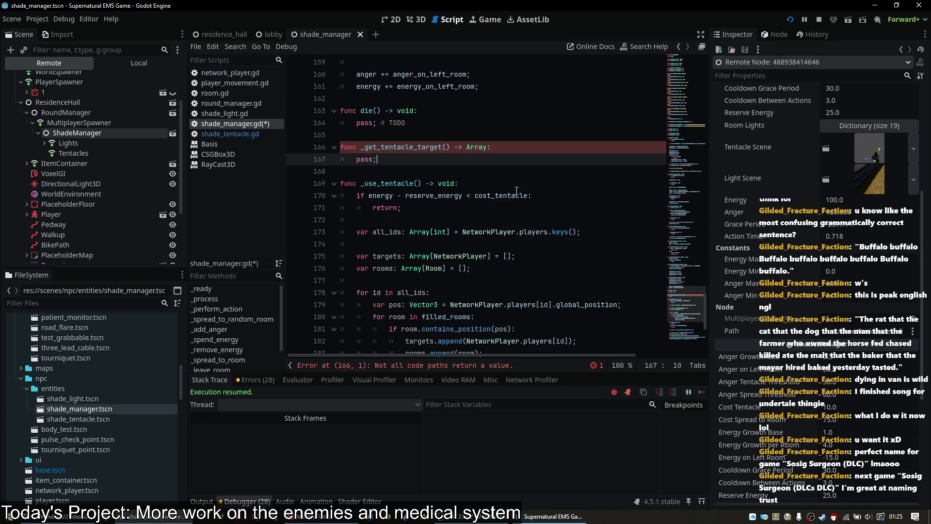
- Insert a blank line above _get_tentacle_target for a doc comment
key(Up)
key(Up)
key(Up)
key(End)
key(Down)
key(Return)
- Write the two-line doc comment ending '## and the second element is a Room, or null.' and save
text(### )
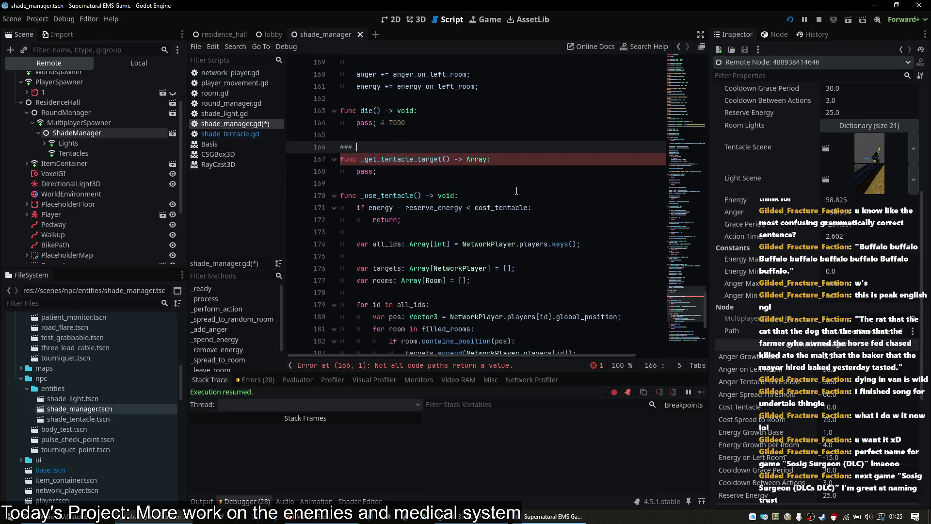
text(Returns an ar)
text(ray where the first e)
text(lement)
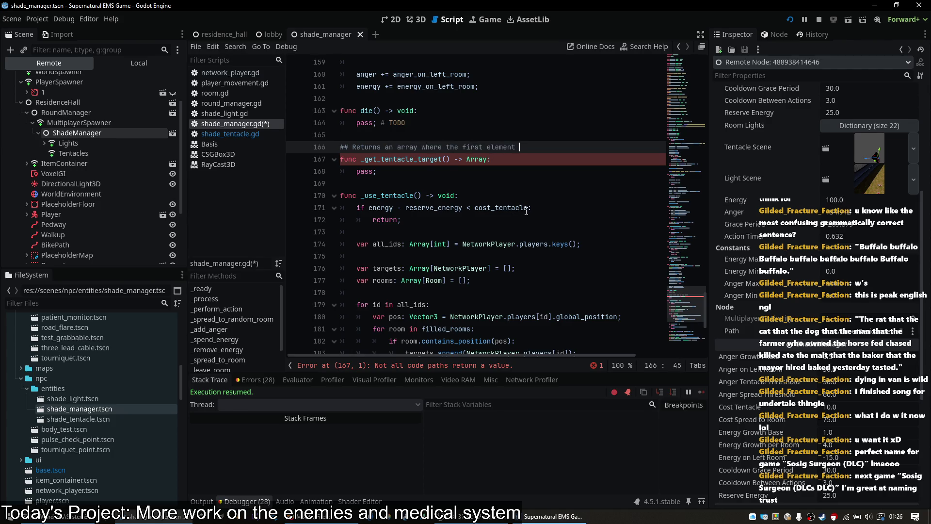
text(NetworkPlayer)
key(Return)
text(## and the second element is a Ro)
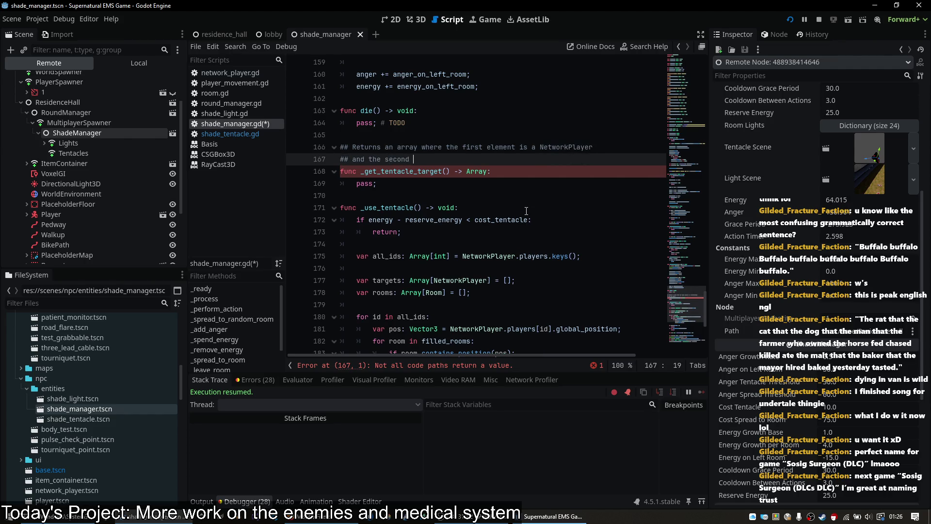
text(om, or )
text(null.)
key(ctrl+s)
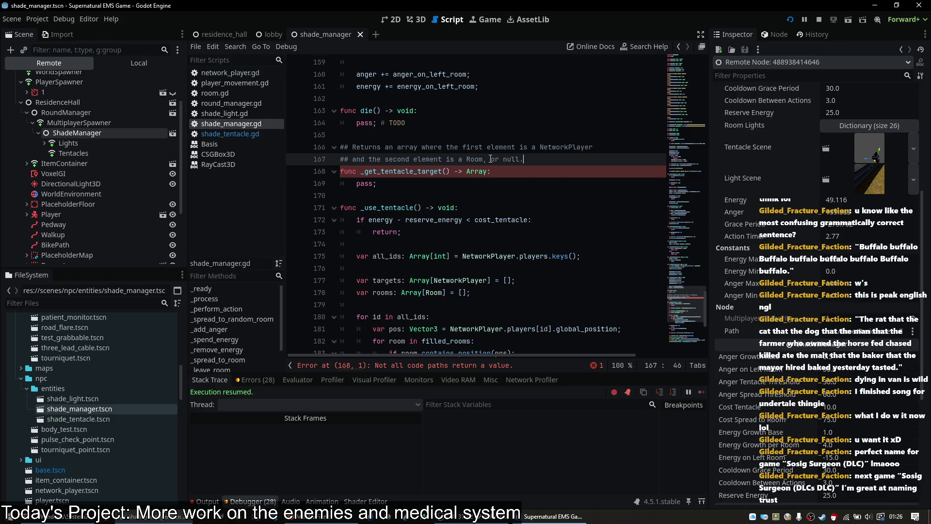
- Correct the first comment line to read 'Returns either array…' and save again
click(393, 147)
key(BackSpace)
key(BackSpace)
key(BackSpace)
text(either)
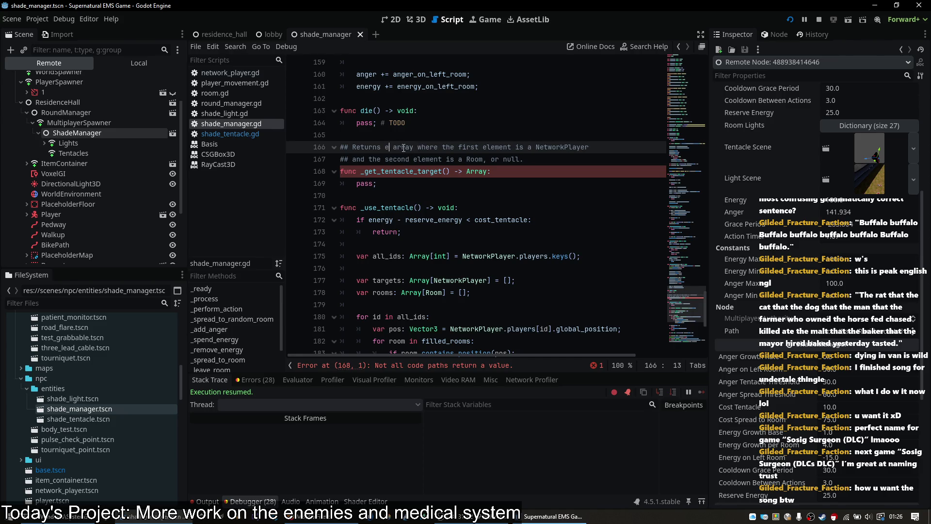
key(Down)
key(End)
key(ctrl+s)
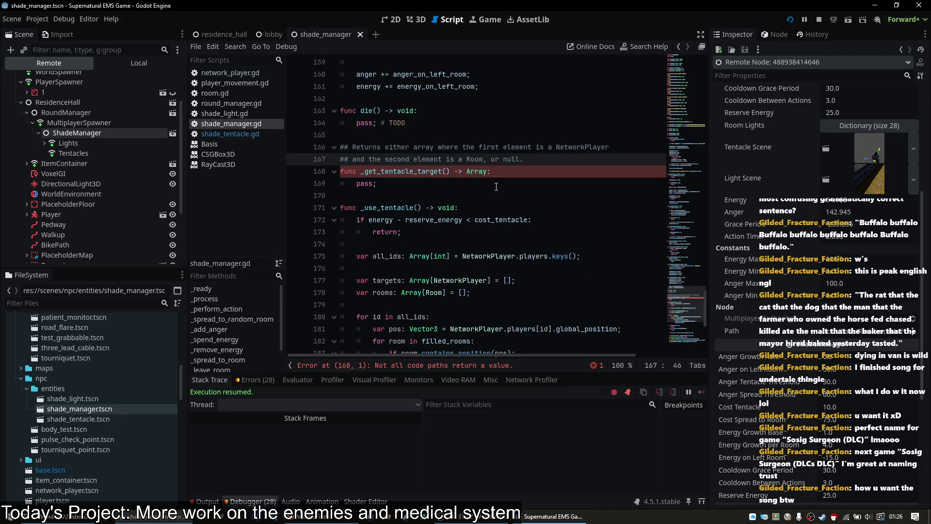
- Scroll down to _use_tentacle and select its player-and-room search code
scroll(507, 189, down, 2)
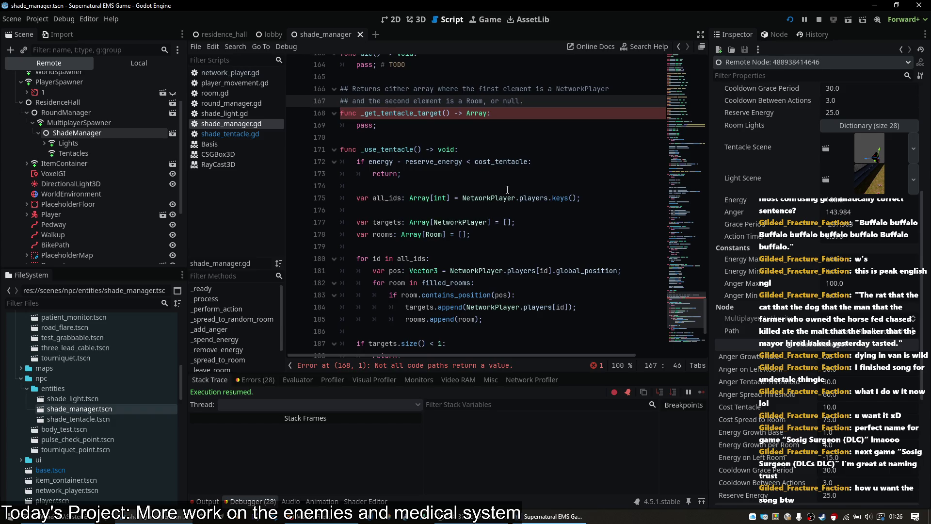
scroll(507, 189, down, 1)
click(450, 120)
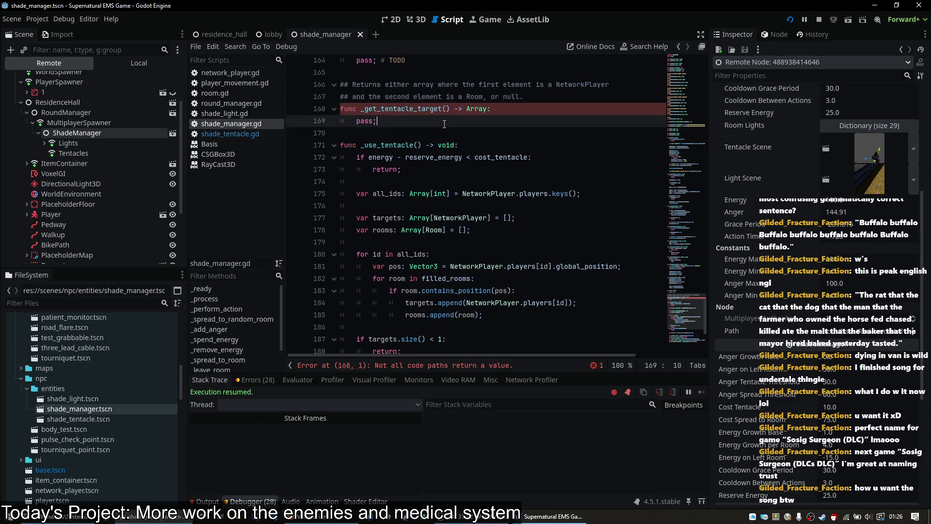
scroll(446, 121, down, 4)
scroll(480, 213, up, 1)
click(490, 209)
scroll(490, 208, up, 2)
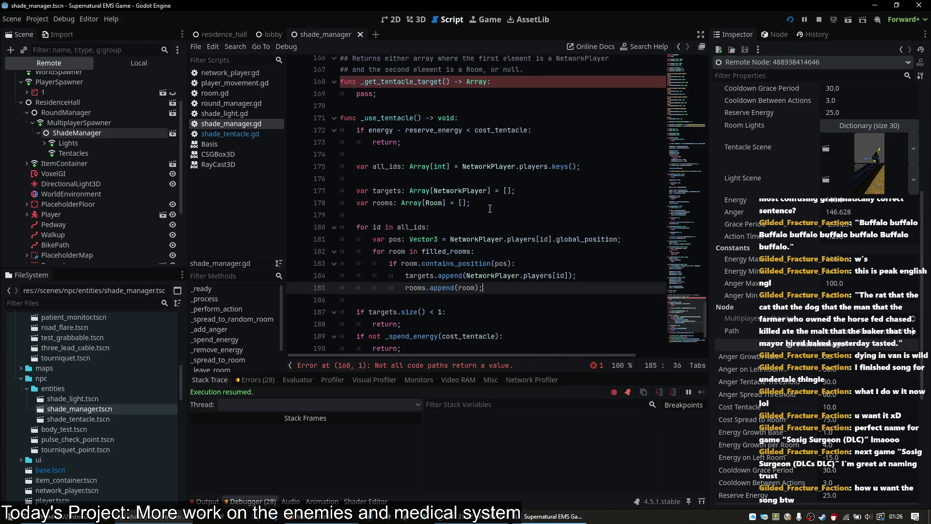
shift+click(593, 170)
- Move the search code from _use_tentacle into _get_tentacle_target, replacing its placeholder body
key(ctrl+x)
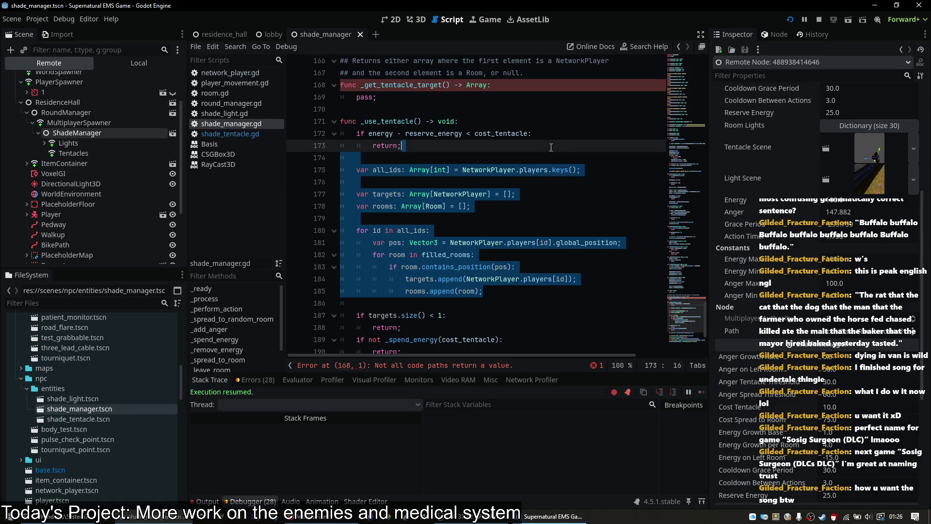
key(ctrl+x)
drag(378, 98, 526, 86)
key(ctrl+v)
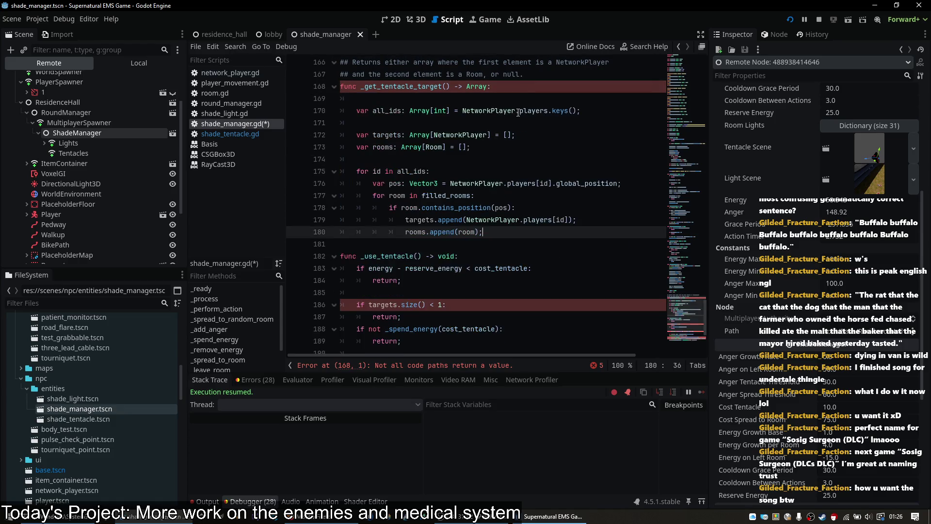
click(517, 102)
key(BackSpace)
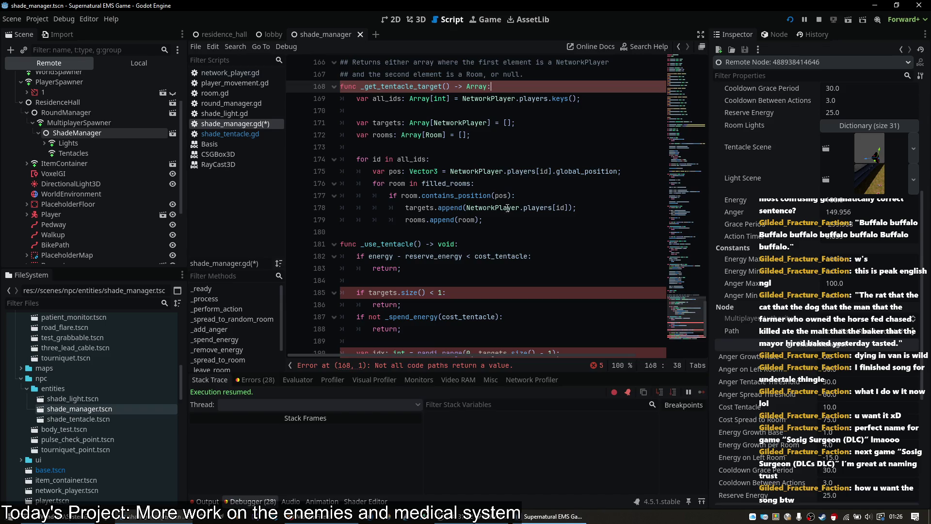
- After the loop, add 'if targets.size() < 1:' returning null
click(504, 221)
key(Return)
key(BackSpace)
key(BackSpace)
key(Return)
text(if )
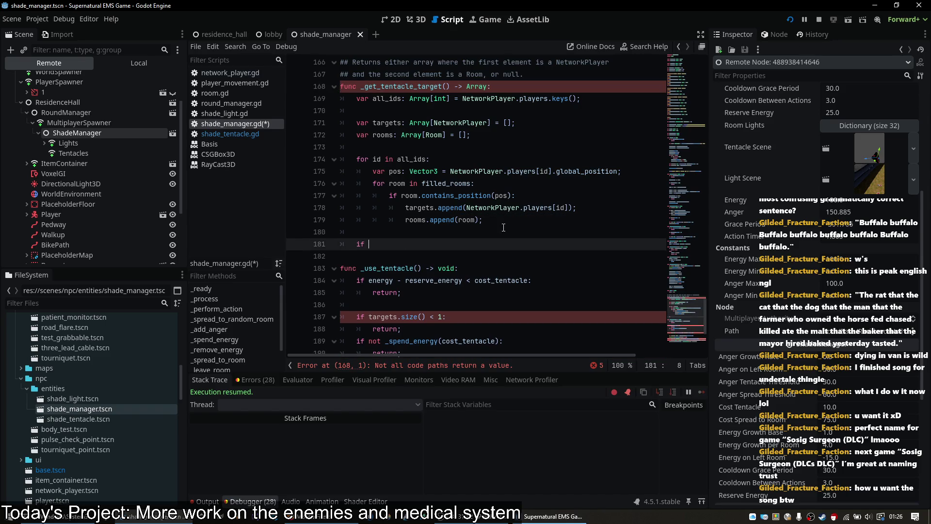
text(targets)
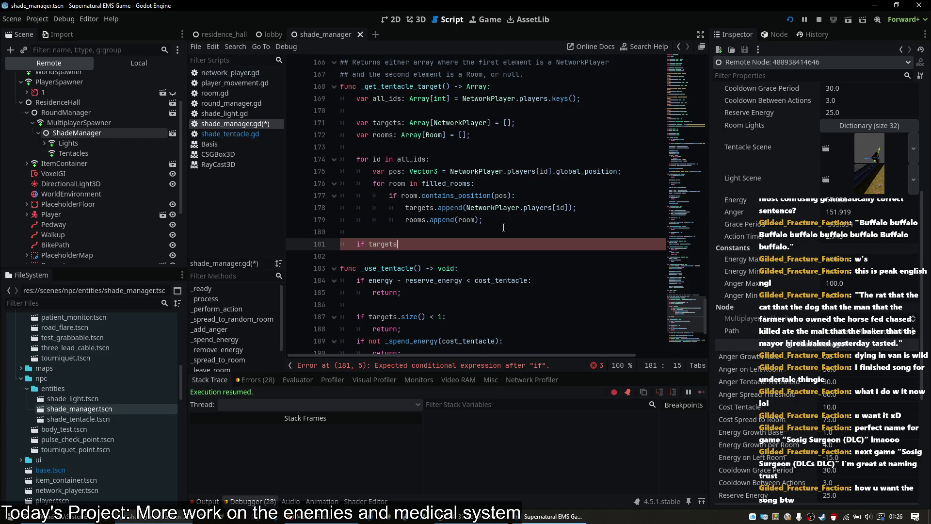
key(ctrl+z)
key(ctrl+z)
key(ctrl+z)
scroll(503, 228, up, 2)
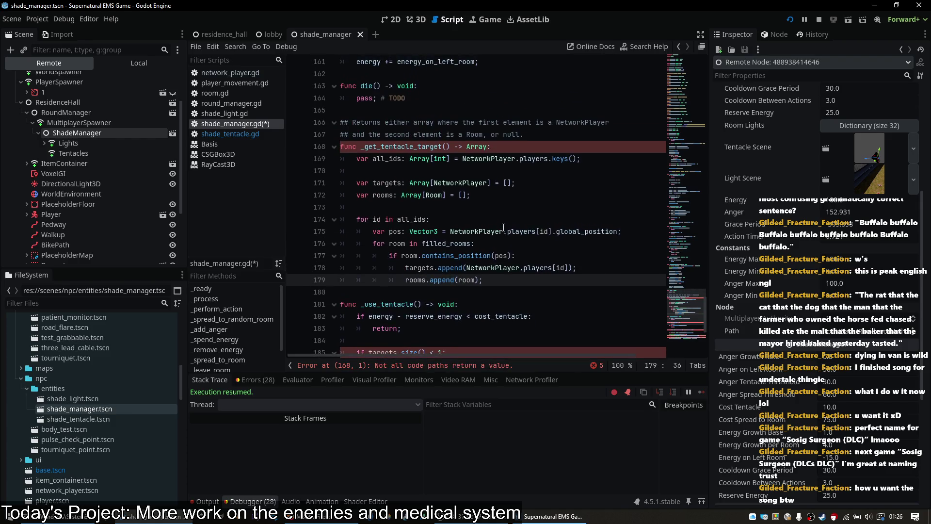
key(Return)
key(Return)
text(if targets.le)
key(BackSpace)
key(BackSpace)
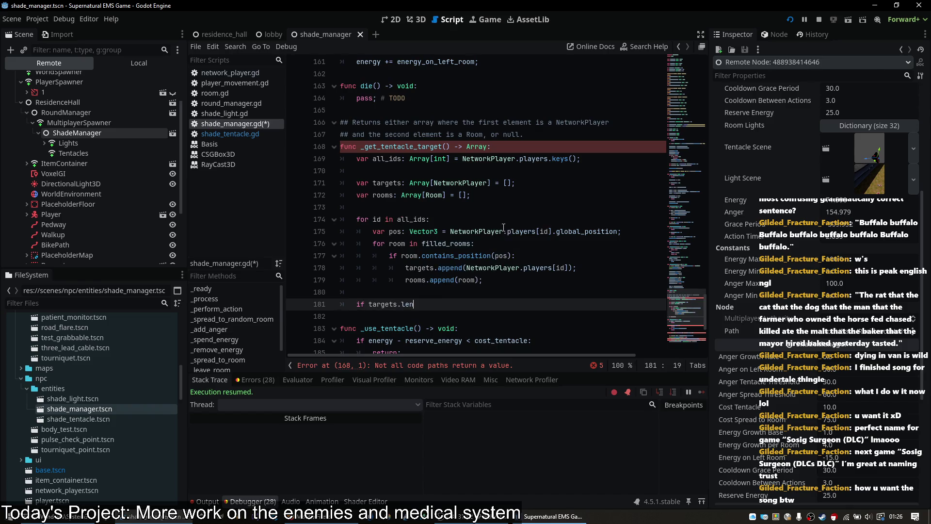
text(size() < )
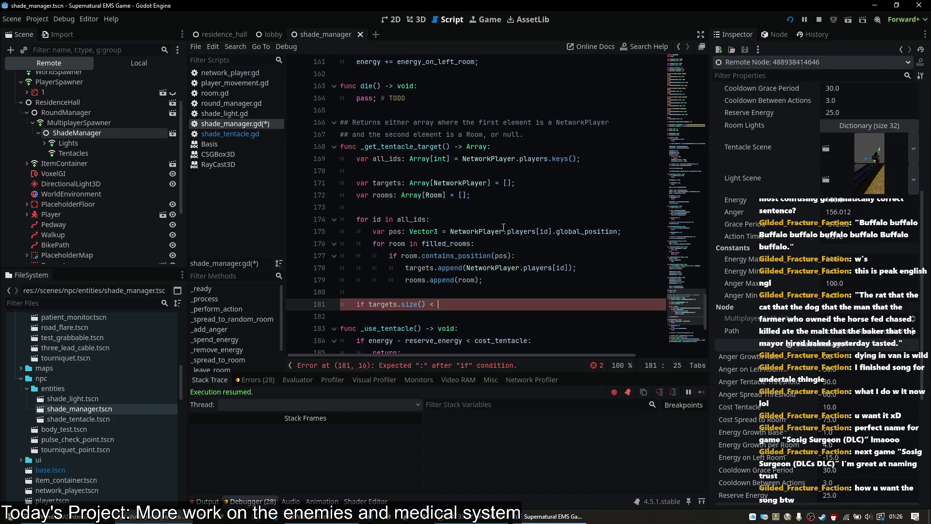
text(1:)
key(Return)
text(return null;)
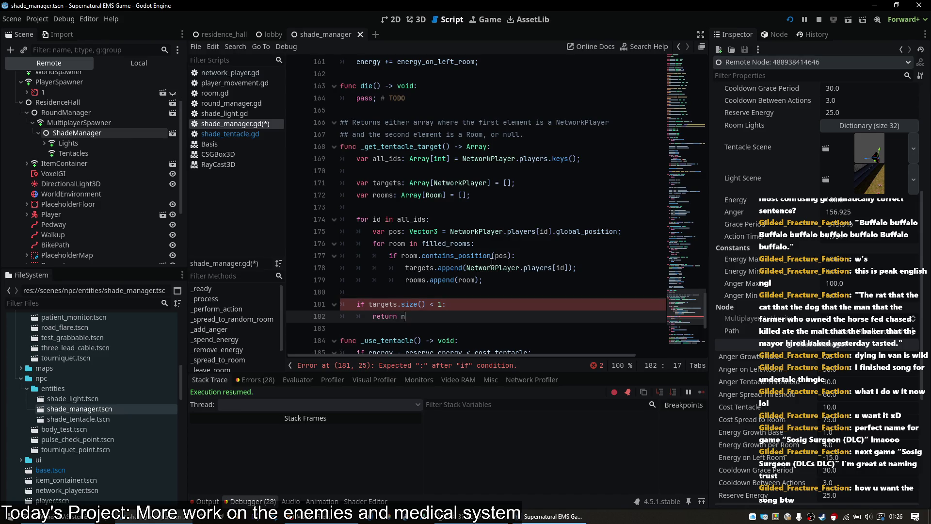
key(Return)
key(Return)
- Delete the '-> Array' return type from the function signature
scroll(492, 262, down, 4)
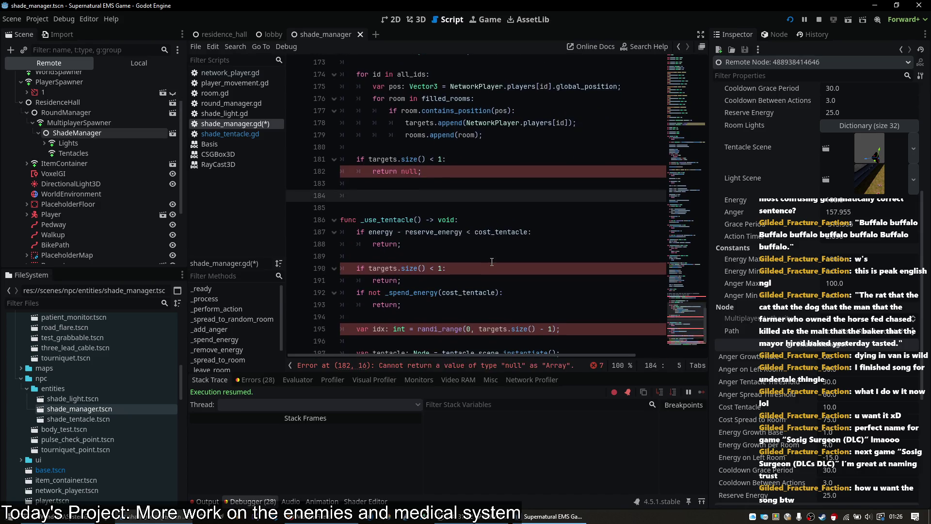
scroll(492, 262, down, 1)
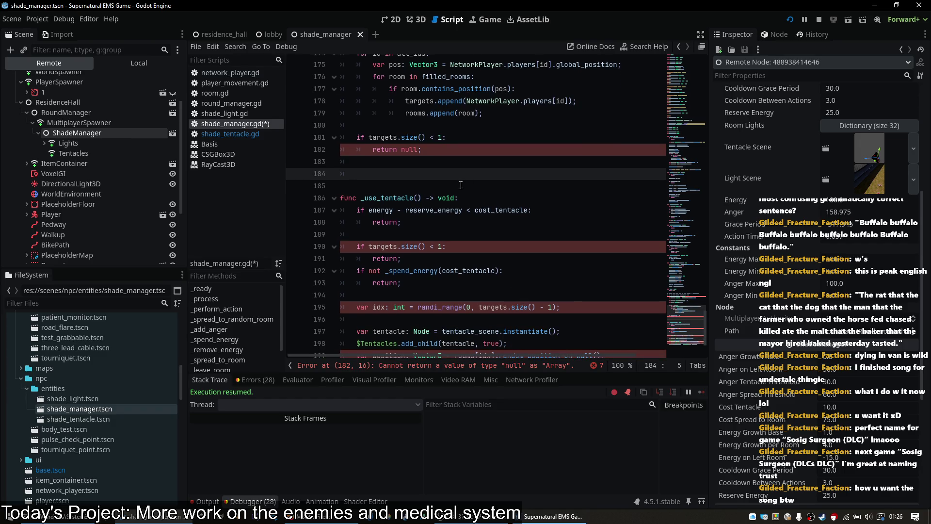
scroll(461, 186, up, 4)
double_click(478, 129)
key(BackSpace)
key(BackSpace)
key(BackSpace)
key(BackSpace)
key(BackSpace)
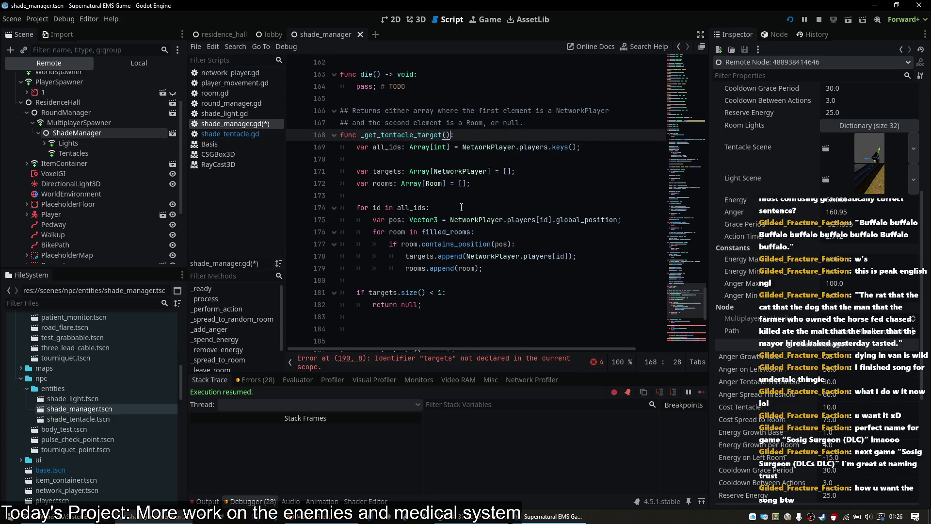
- Rename the function to _get_tentacle_targets
scroll(461, 207, down, 4)
scroll(461, 208, down, 2)
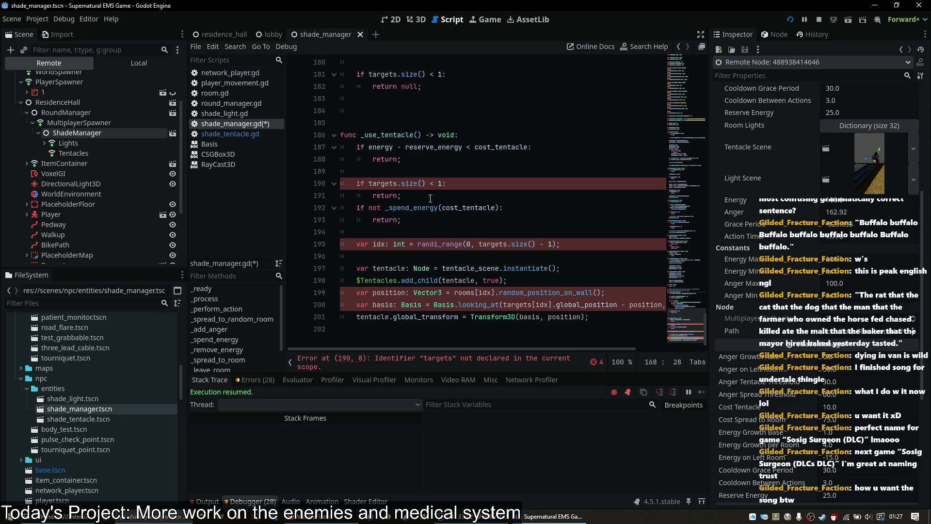
scroll(430, 198, up, 6)
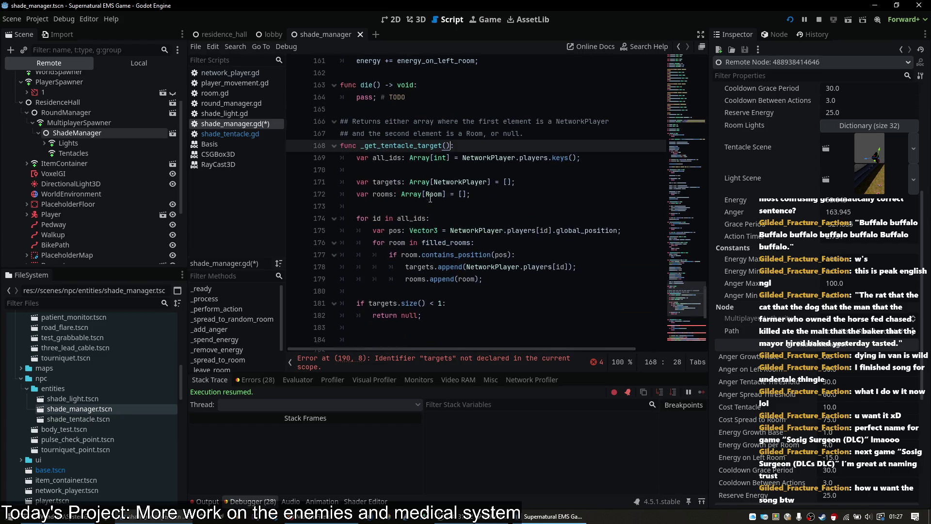
double_click(423, 152)
text(_get_tentac)
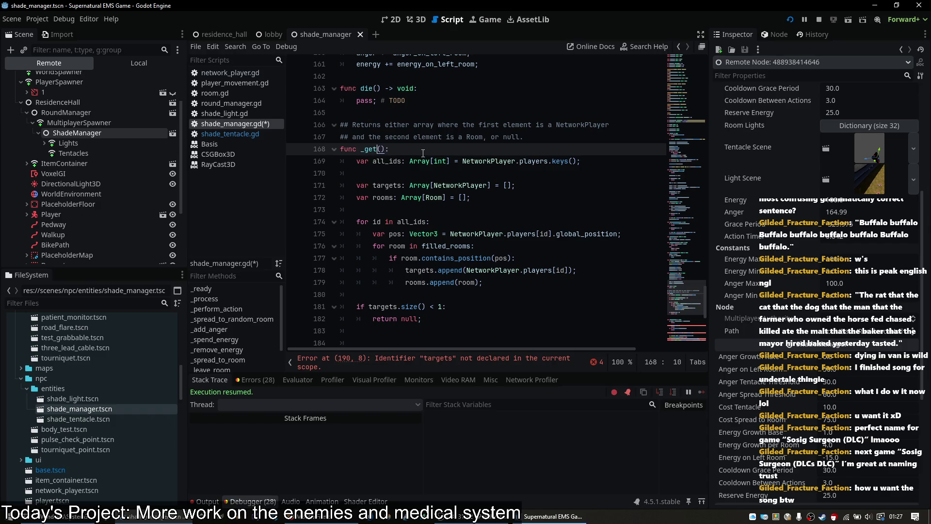
text(le_targets)
key(Up)
- Remove the doc comment and the empty-targets null check, returning targets directly
key(Delete)
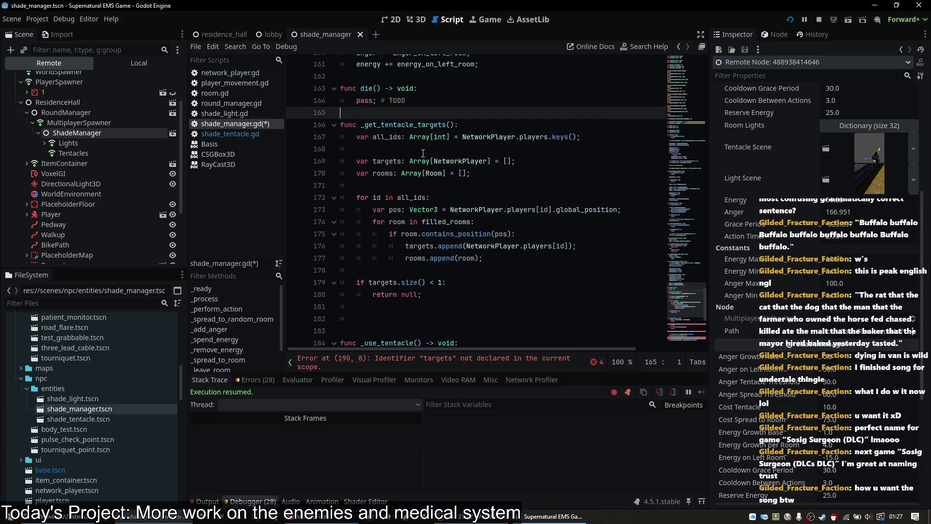
drag(407, 315, 357, 282)
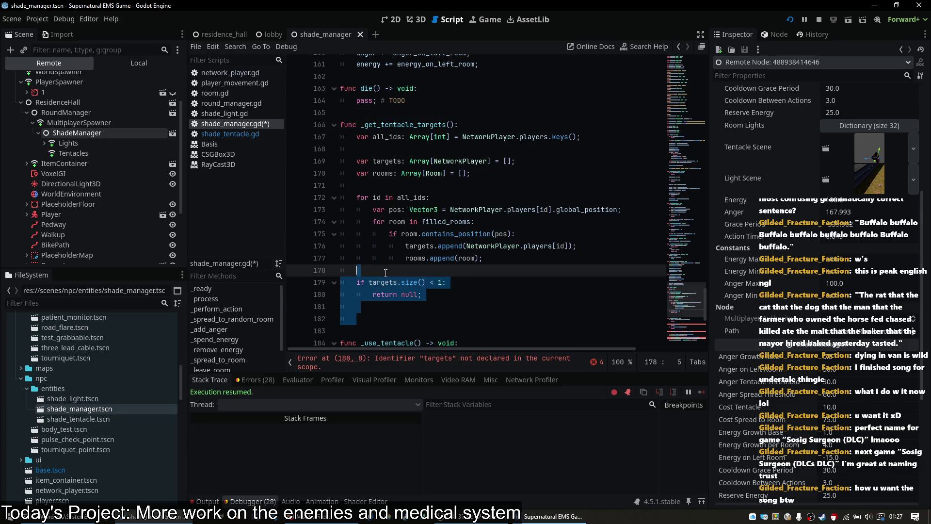
text(return targets;)
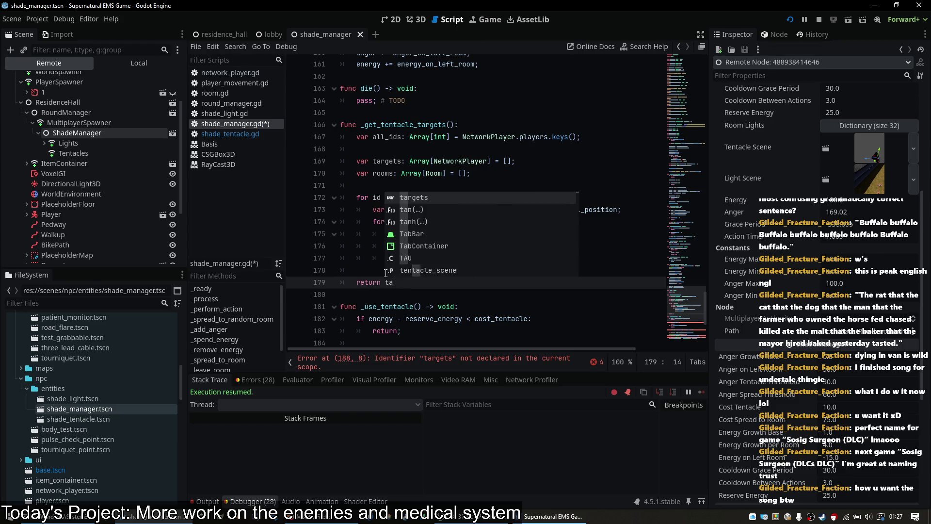
- Declare a targets variable after the energy check in _use_tentacle
scroll(386, 273, down, 1)
scroll(385, 273, down, 3)
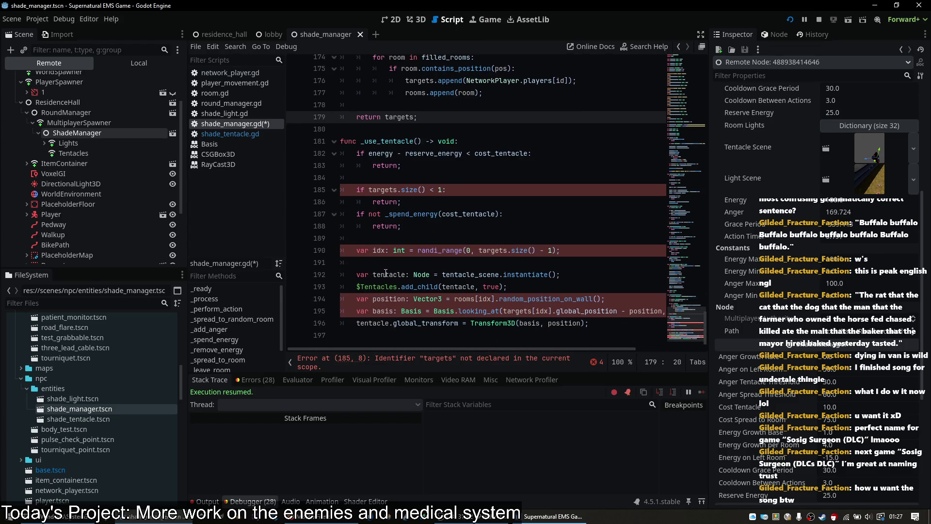
click(438, 172)
key(Return)
key(Return)
key(Up)
text(var targets: Array)
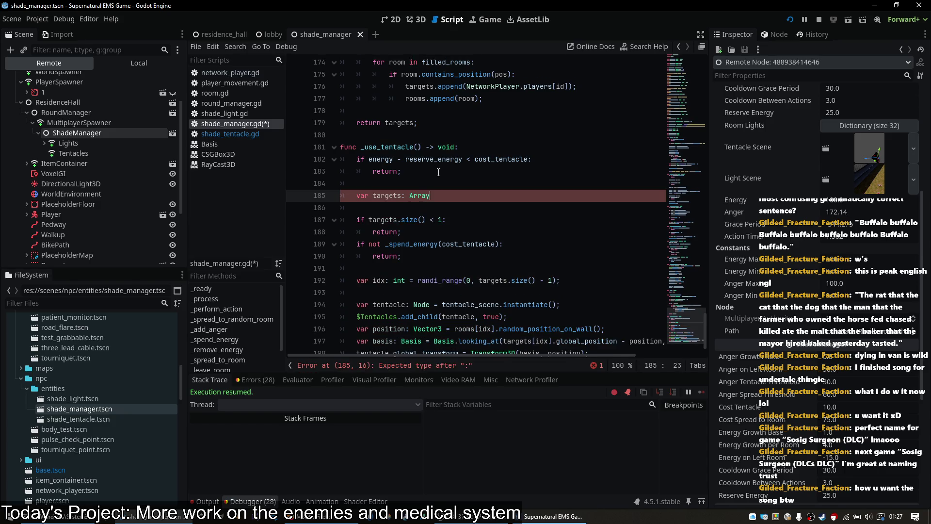
- Change _get_tentacle_targets' return statement to 'return [targets, rooms];'
scroll(439, 173, up, 2)
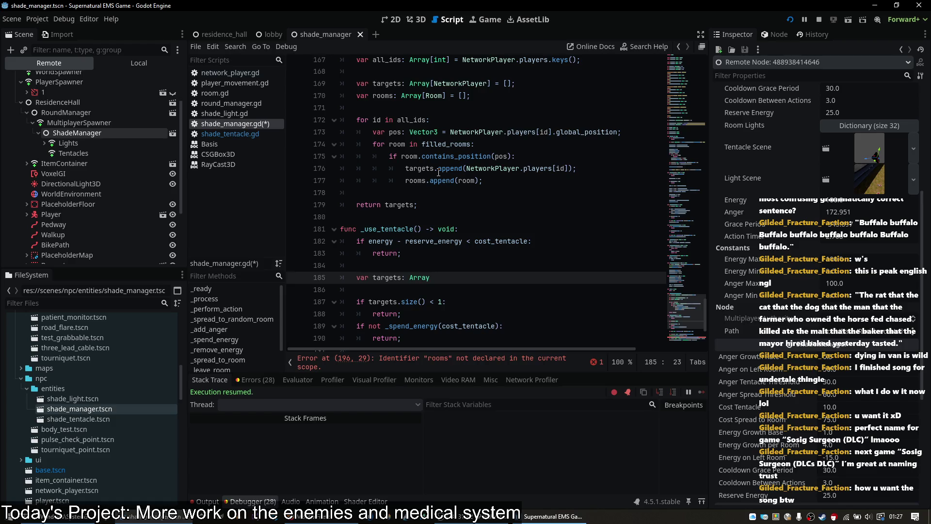
scroll(427, 194, up, 1)
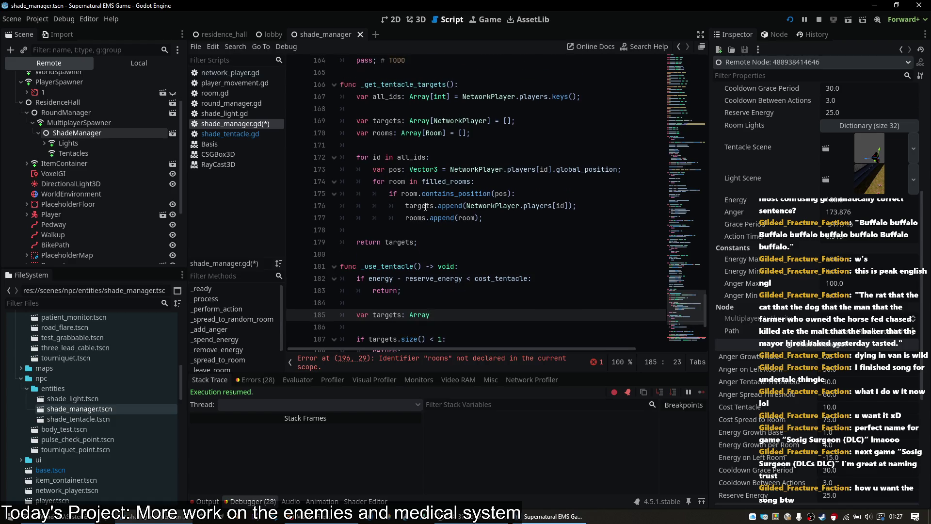
click(447, 84)
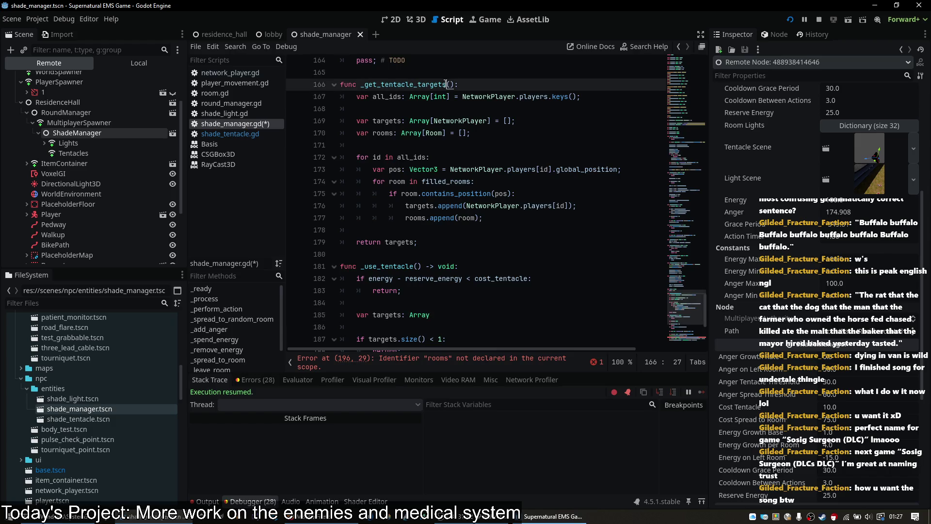
double_click(406, 242)
text([)
key(Right)
text(, ro)
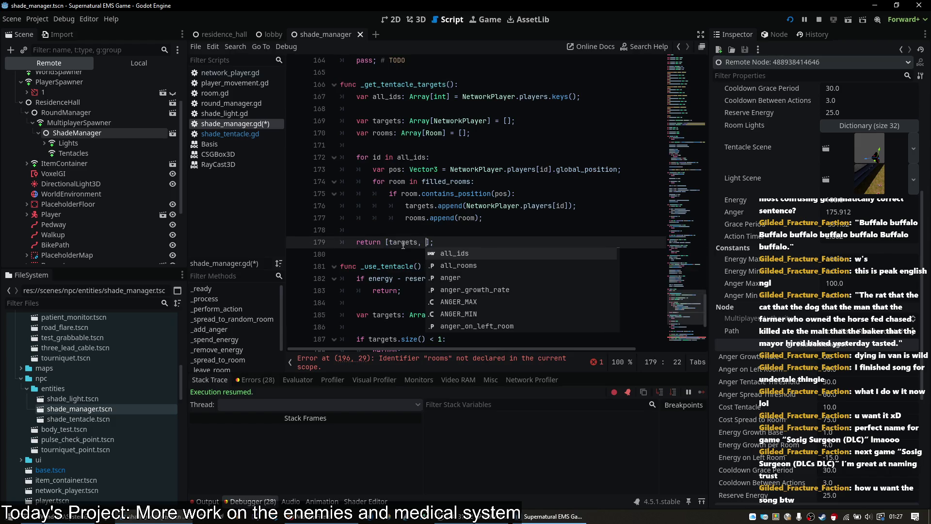
key(Return)
key(End)
- Erase the targets declaration line in _use_tentacle
scroll(403, 245, down, 2)
scroll(455, 287, down, 2)
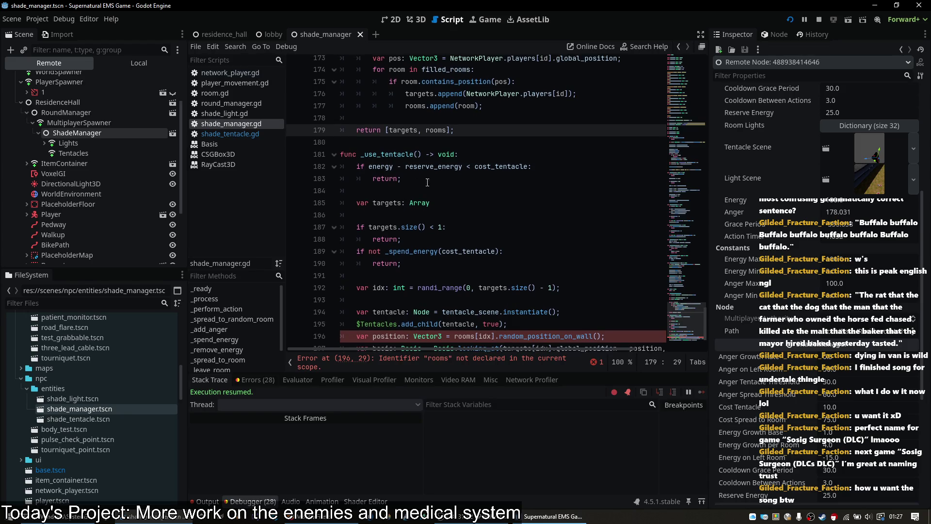
click(443, 202)
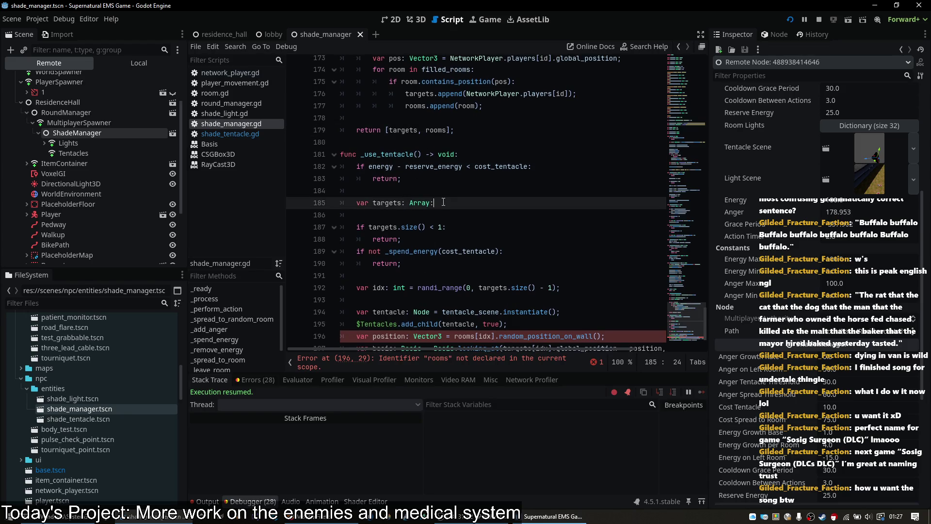
key(BackSpace)
key(BackSpace)
key(BackSpace)
- Assign 'temp = _get_tentacle_targets();' in _use_tentacle instead of destructuring
text([tar)
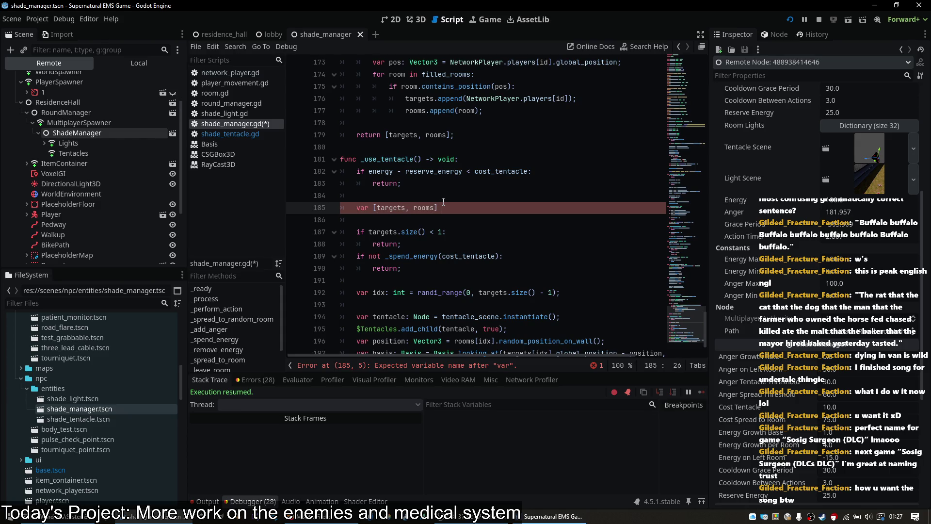
scroll(444, 201, up, 1)
key(BackSpace)
key(BackSpace)
key(BackSpace)
text(temp = _get_te)
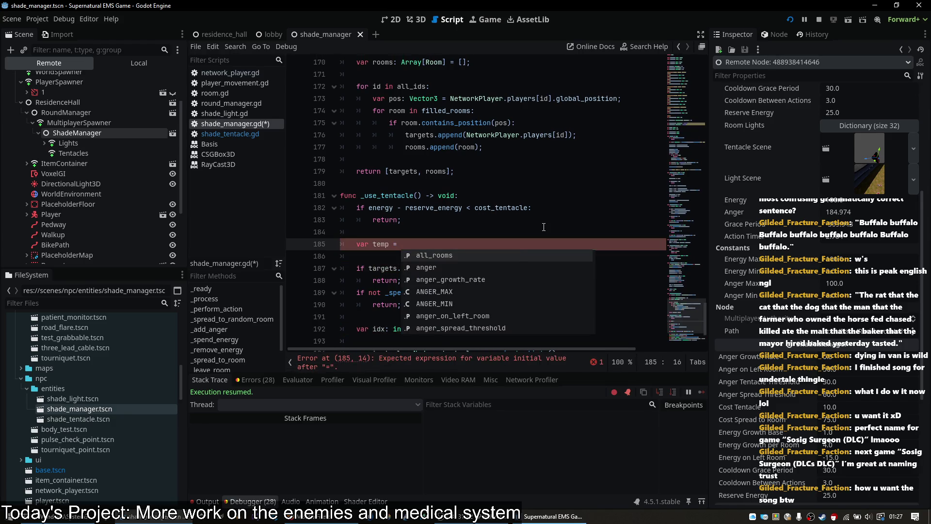
key(Return)
text(;)
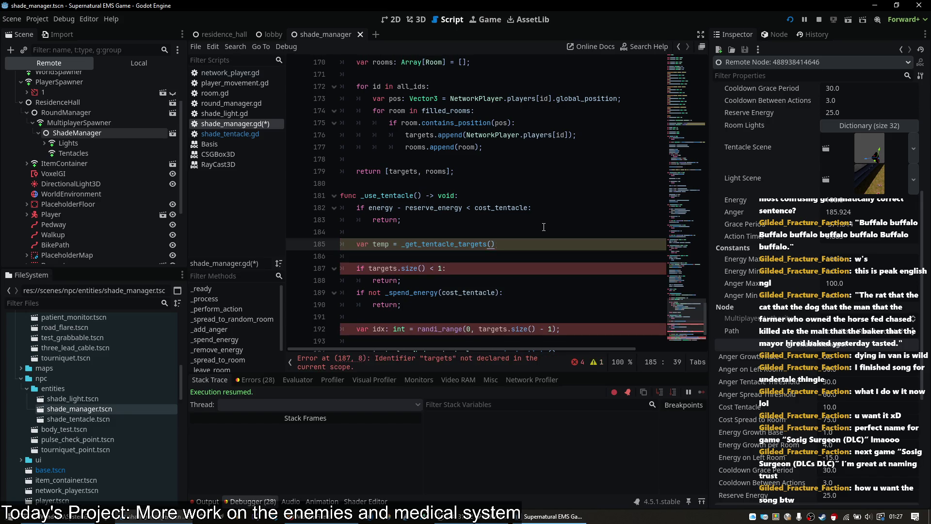
- Add typed 'targets: Array[NetworkPlayer] = temp[0]' and 'rooms: Array[Room] = temp[1]', then save
key(Return)
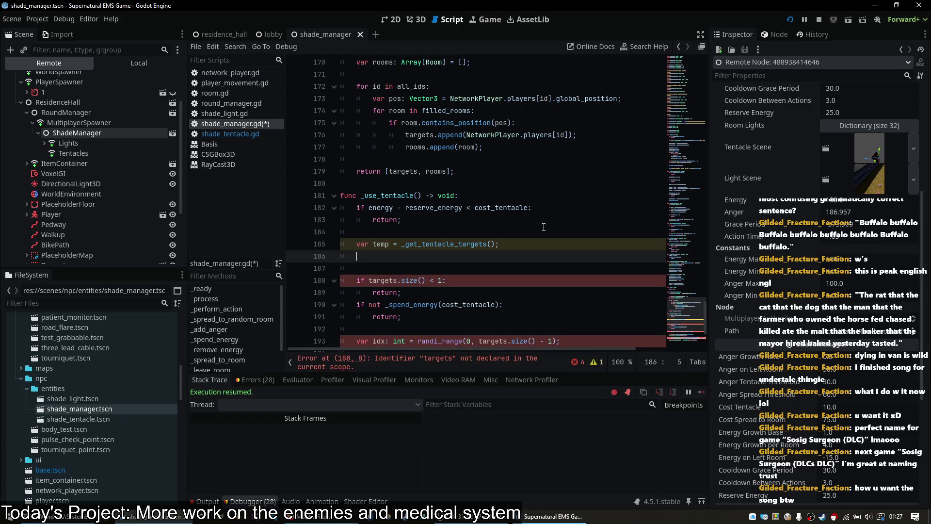
text(varts: Array[)
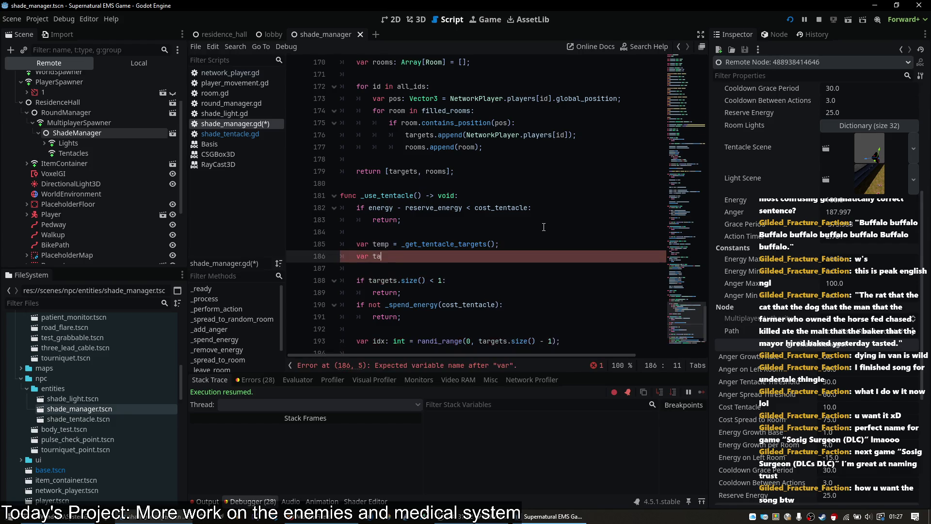
text(NetworkPlayer] = temp)
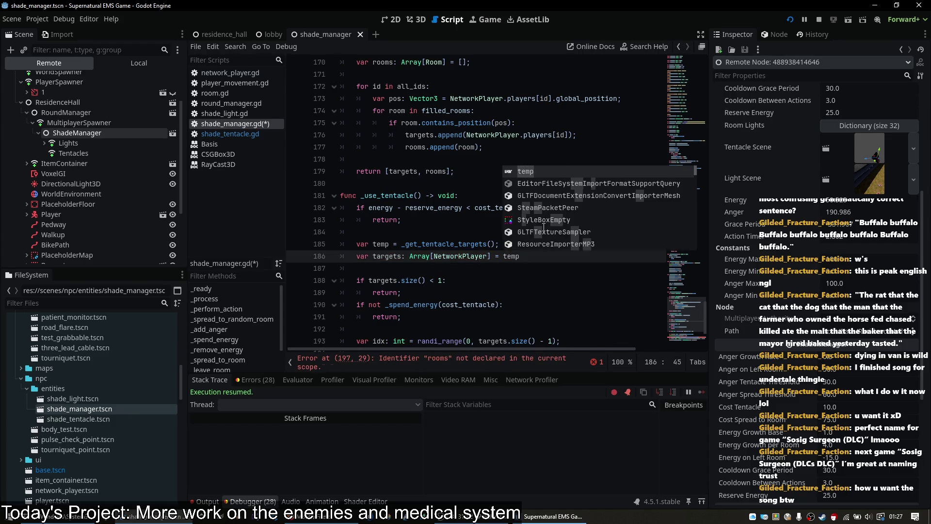
text([0];)
key(Return)
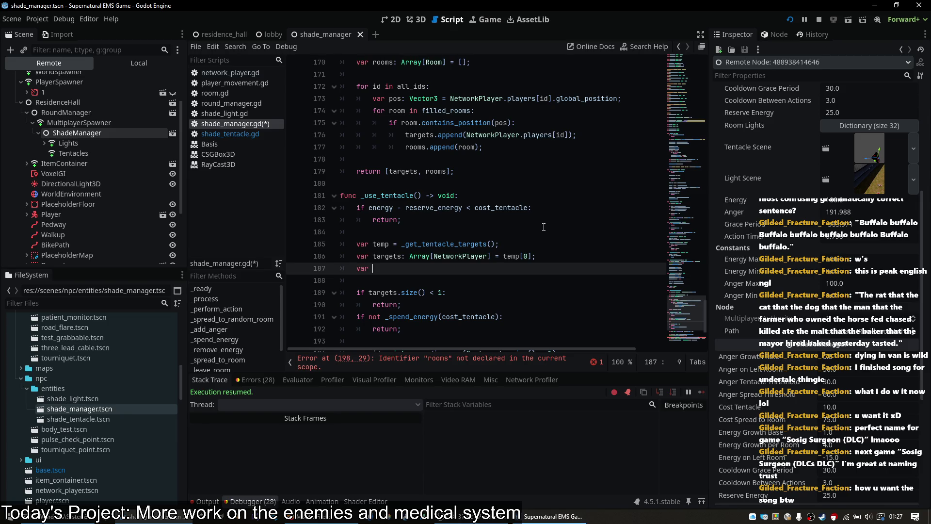
text(rooms: Array[Room] = temp[1];)
key(ctrl+s)
scroll(499, 288, down, 3)
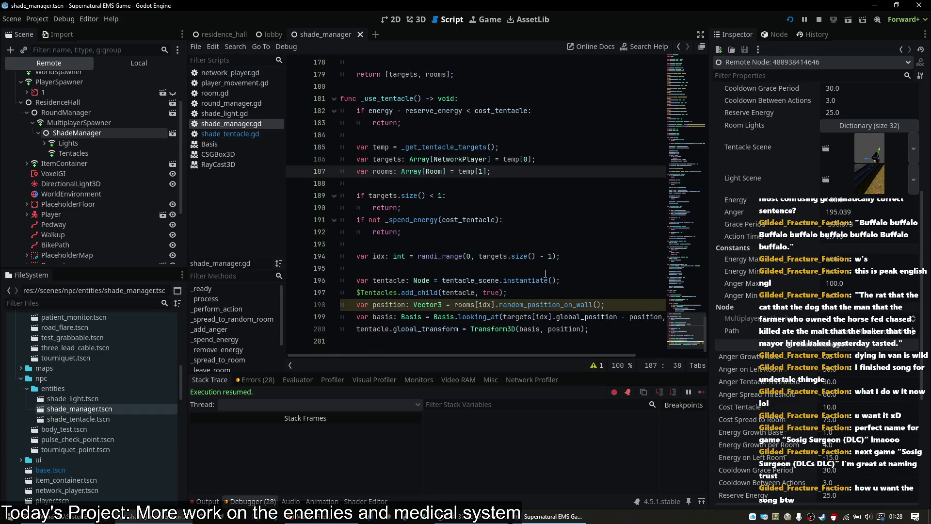
scroll(495, 289, up, 9)
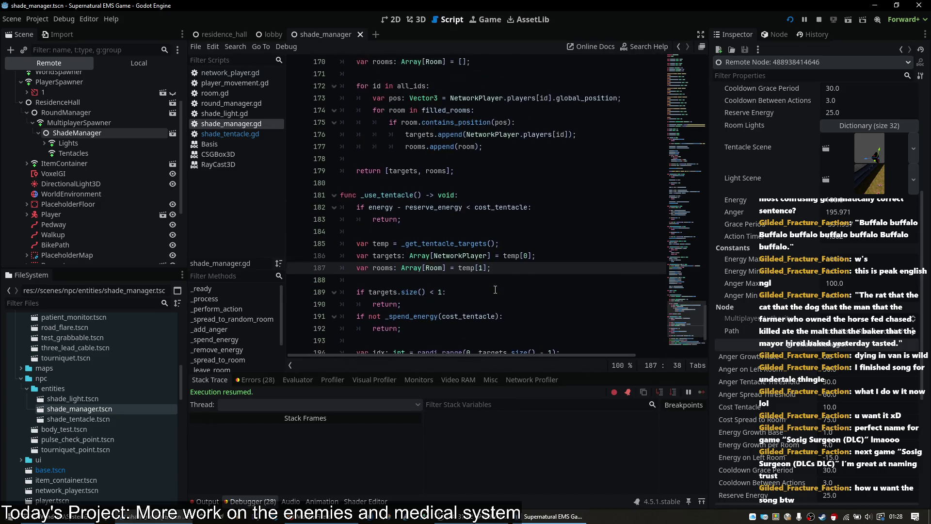
- Add 'var tentacle_targets = _get_tentacle_targets();' near the top of _perform_action
scroll(495, 289, up, 8)
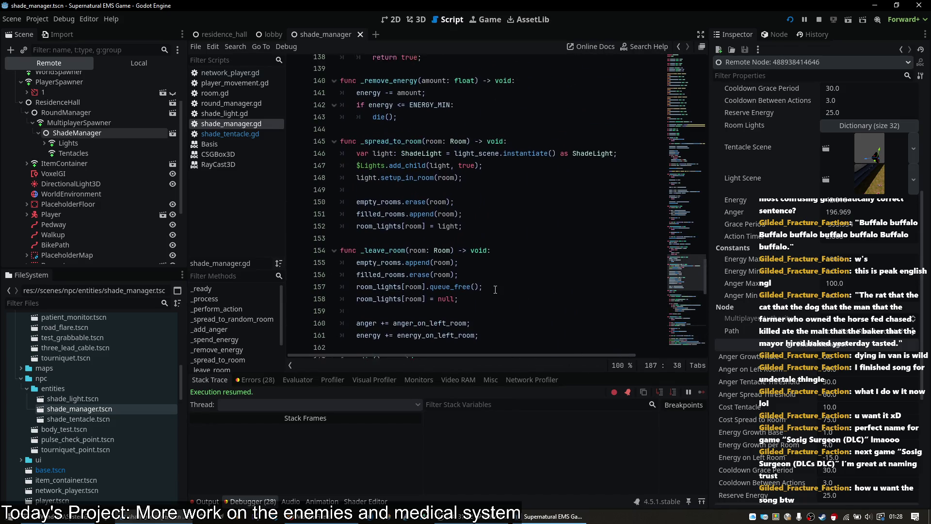
scroll(495, 290, up, 4)
click(537, 248)
scroll(536, 249, up, 2)
scroll(536, 248, up, 6)
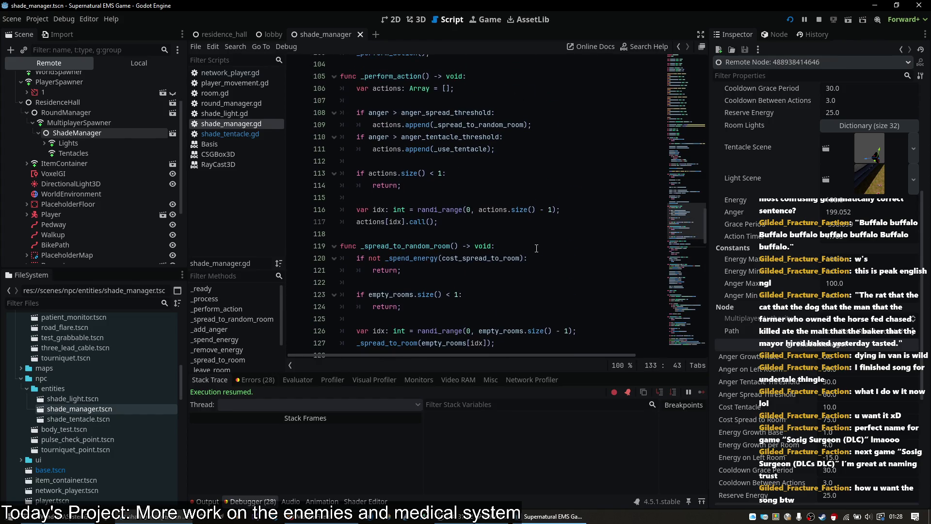
click(490, 214)
key(Return)
text(var tentacle_target+)
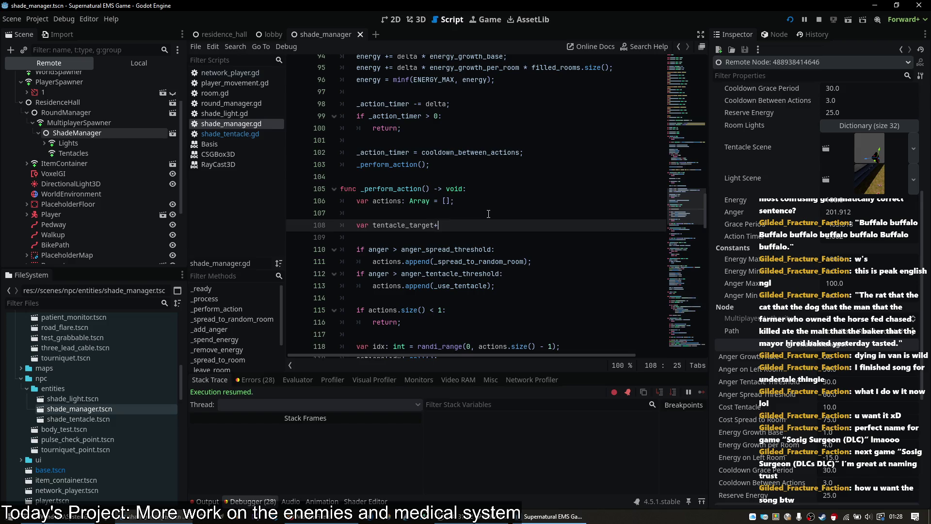
text(Array)
key(BackSpace)
key(BackSpace)
key(BackSpace)
text(_get_t)
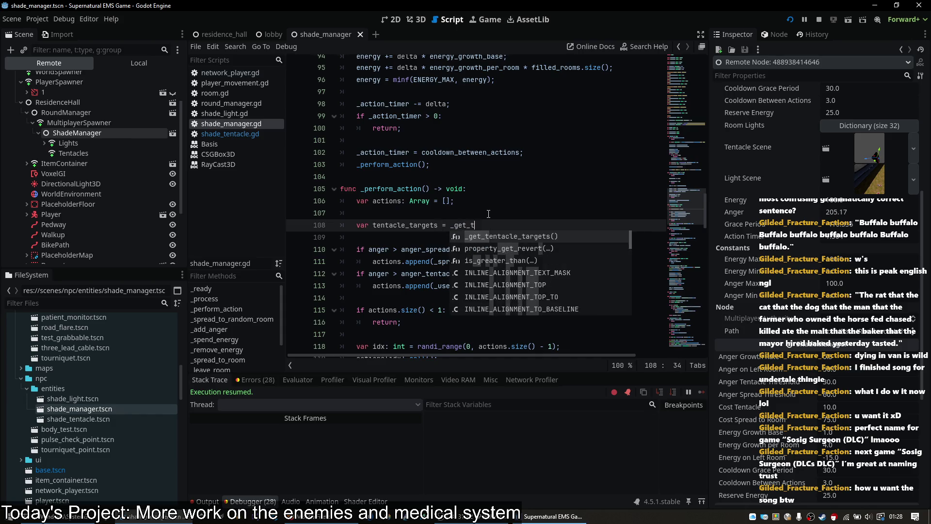
key(Return)
text(;)
key(Return)
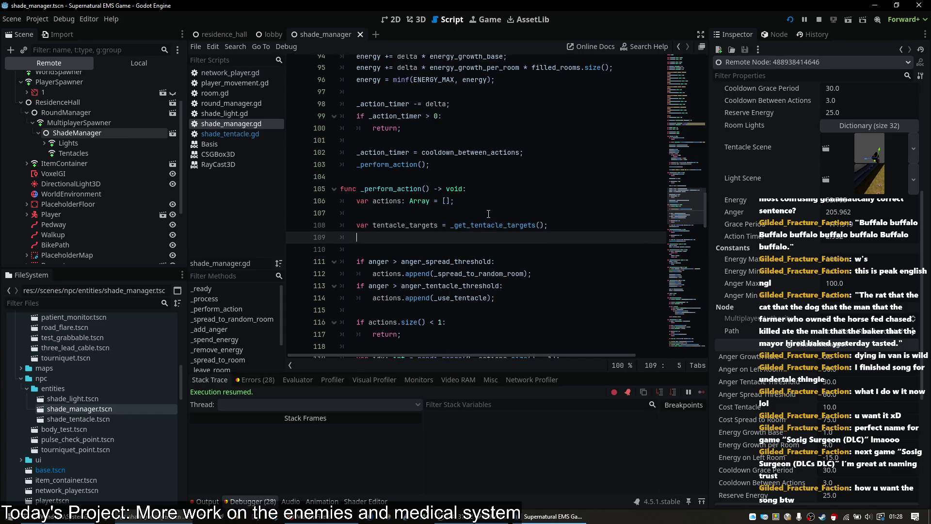
key(Delete)
key(Down)
key(End)
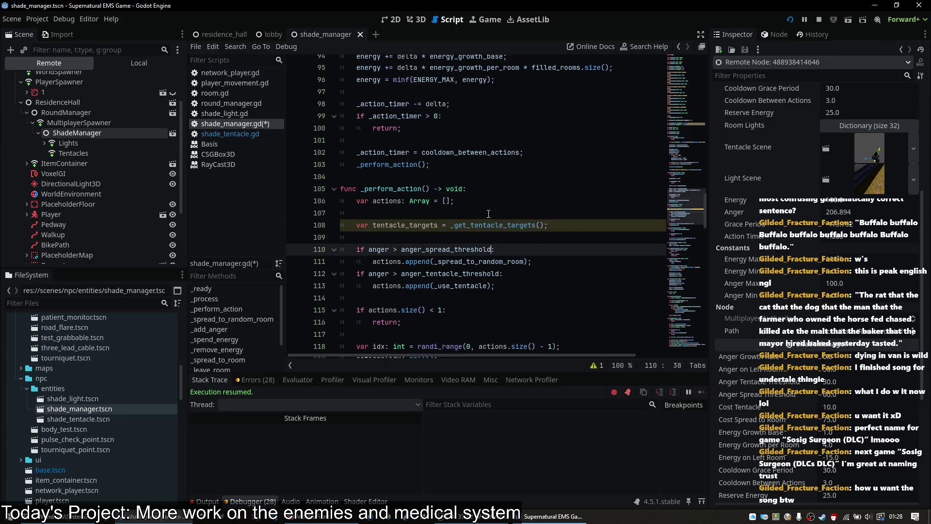
- Append 'and tentacle_targets[0].size() >= 1' to the tentacle check, save, and restart the game
click(498, 279)
text(and tentacle)
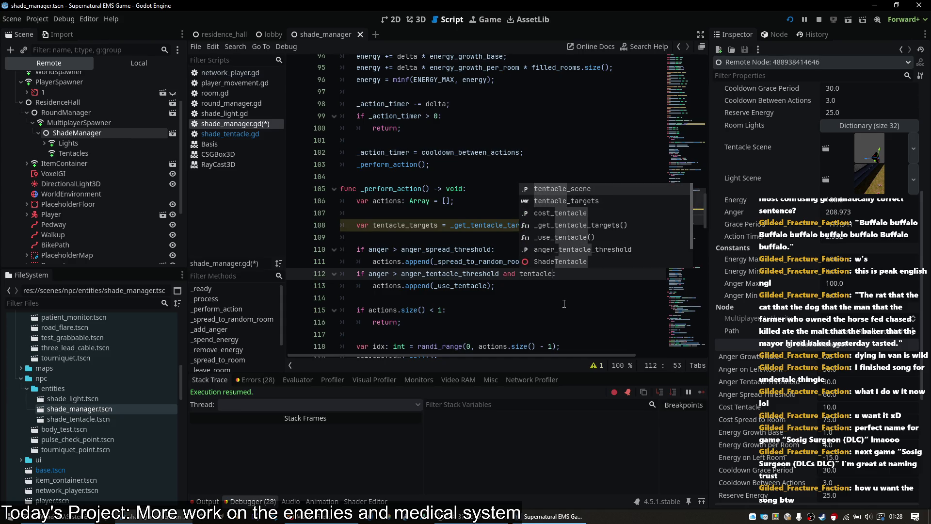
text(r)
key(Return)
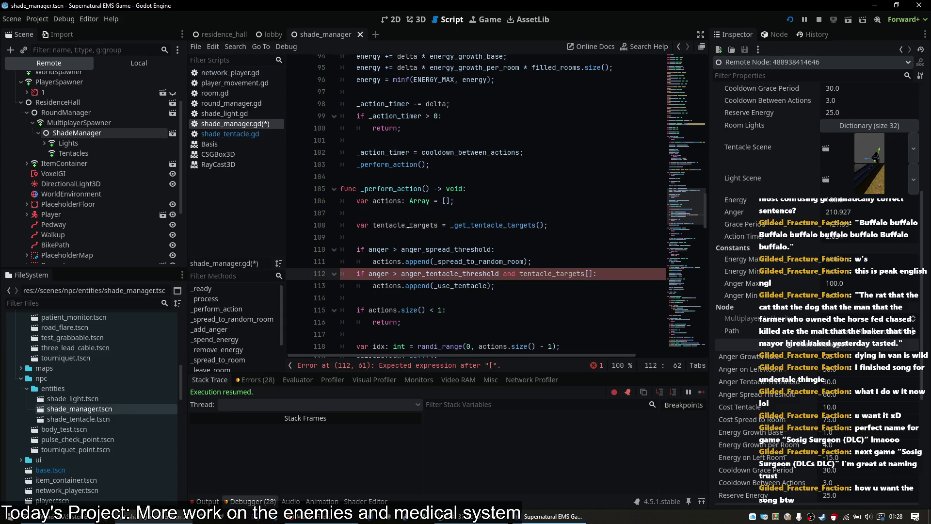
text(.size() < 1)
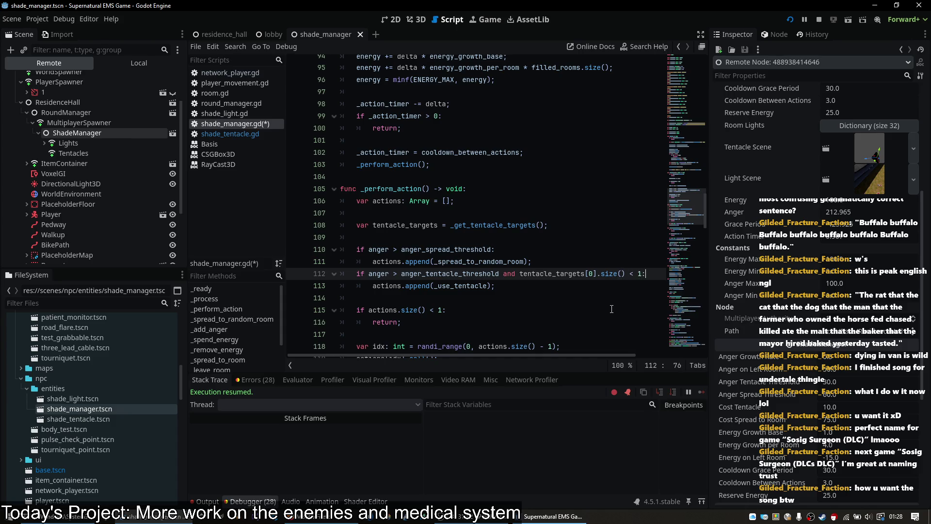
key(ctrl+s)
drag(500, 273, 630, 271)
key(End)
key(End)
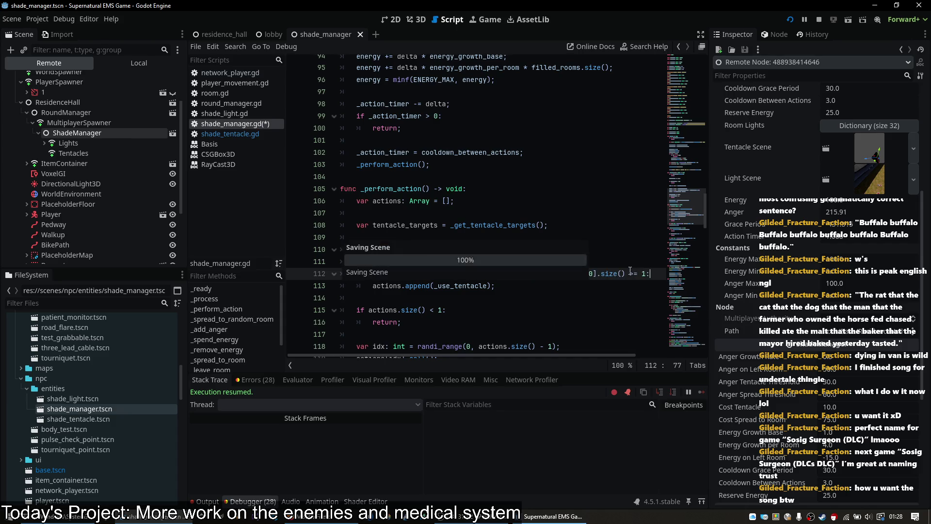
click(792, 21)
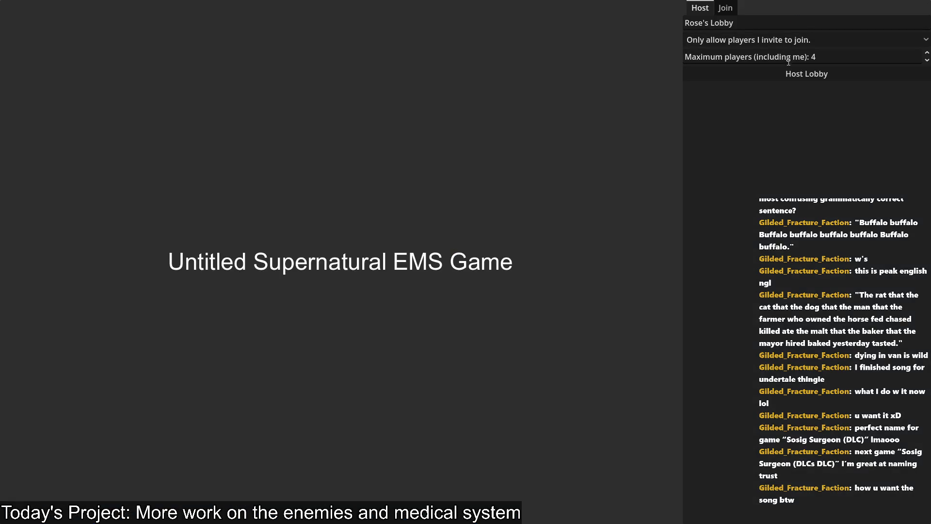
- Host a lobby, vote Residence Hall, ready up, and grab road flares from the van
click(789, 74)
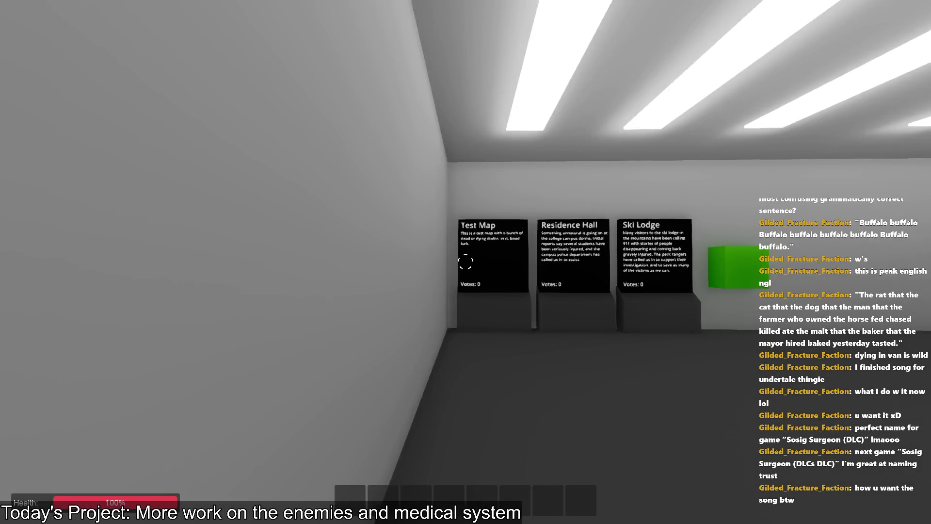
key(w)
key(e)
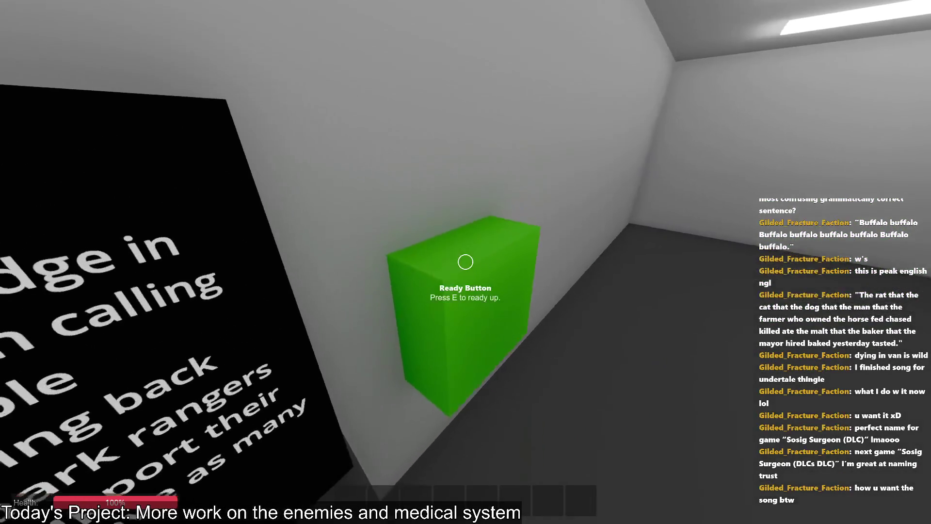
key(e)
key(w)
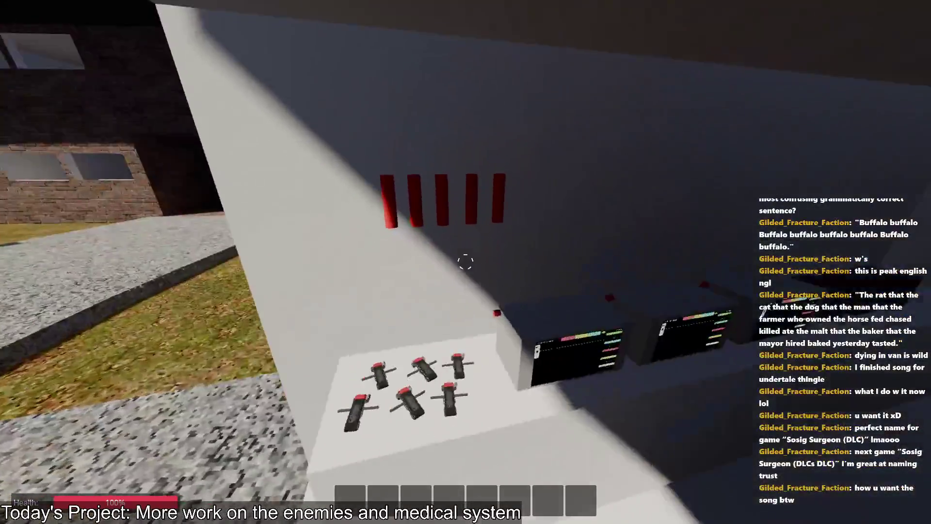
key(e)
key(e)
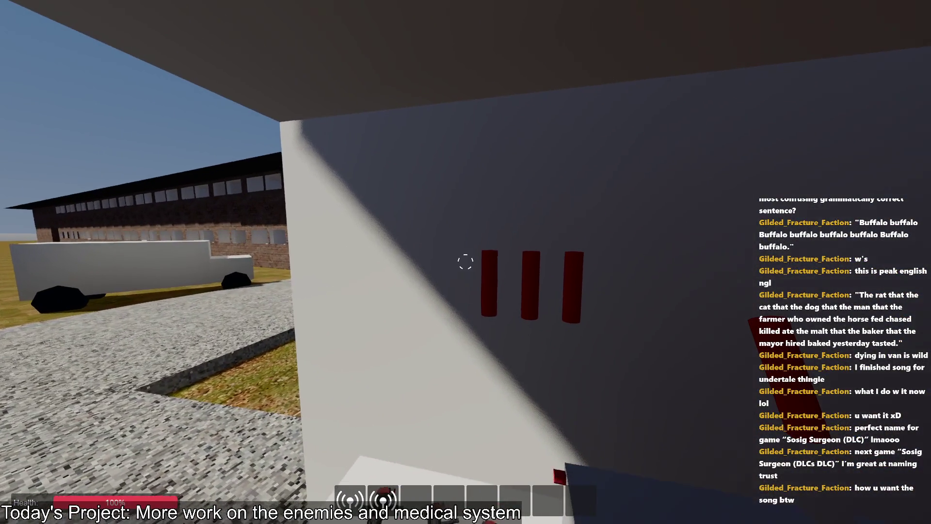
key(e)
key(e)
key(e)
- Walk through the courtyard into the red room and place three radios on the floor
key(w)
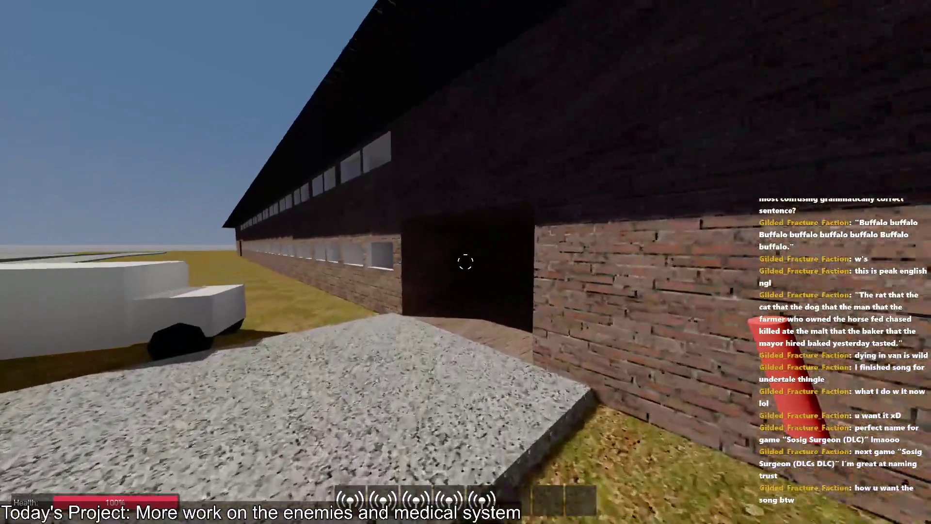
key(w)
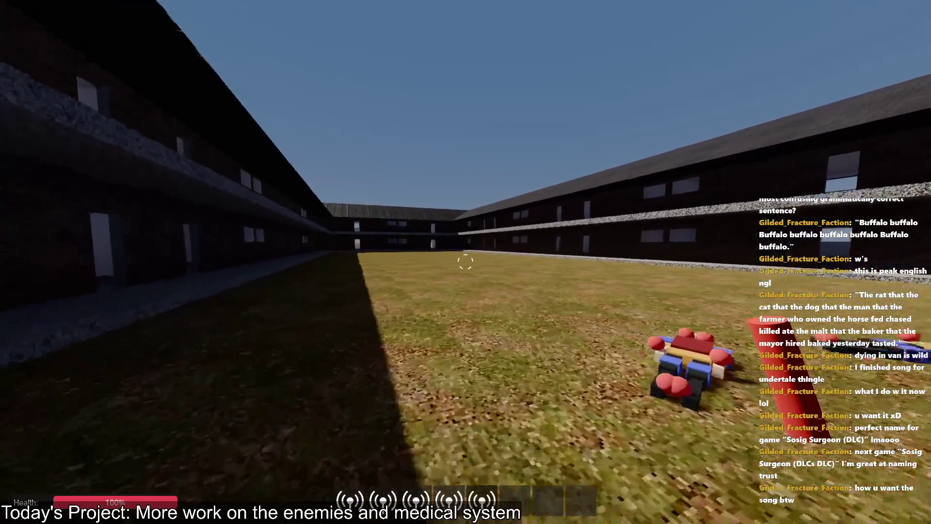
key(w)
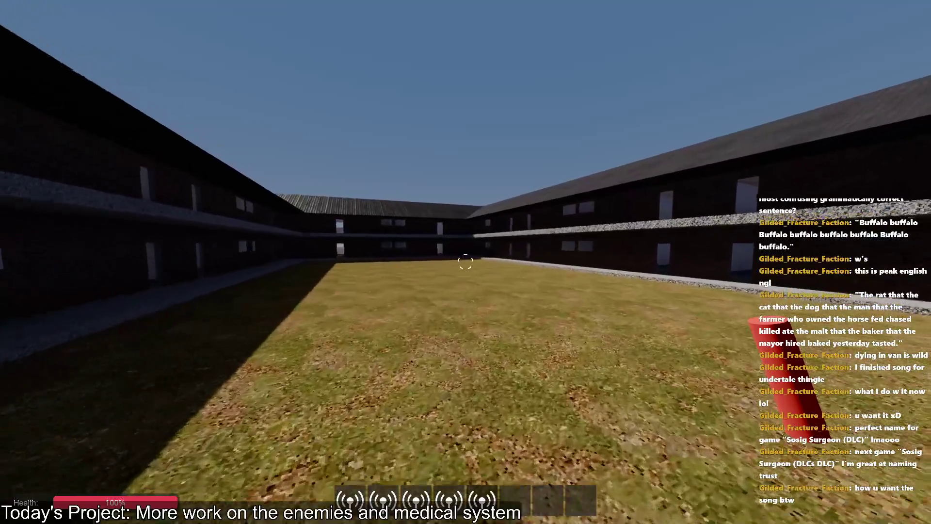
mouse_move(465, 262)
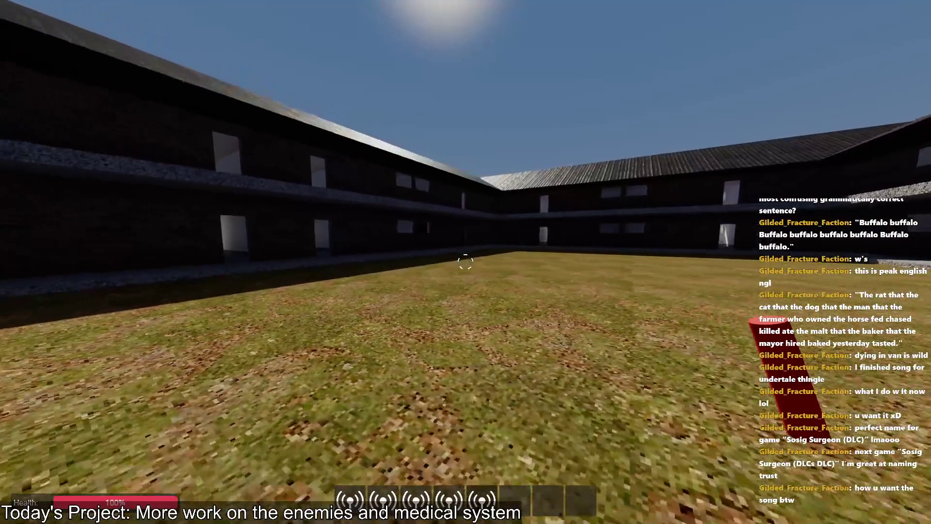
key(w)
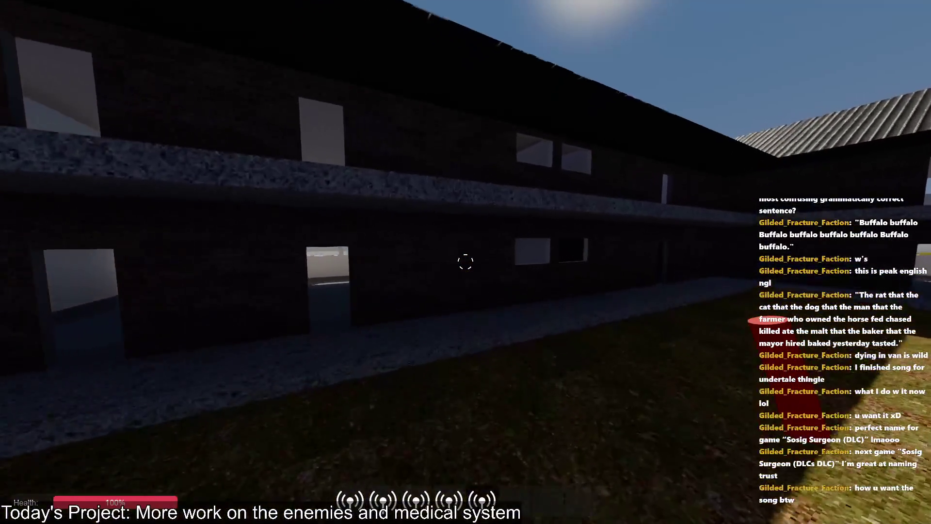
key(w)
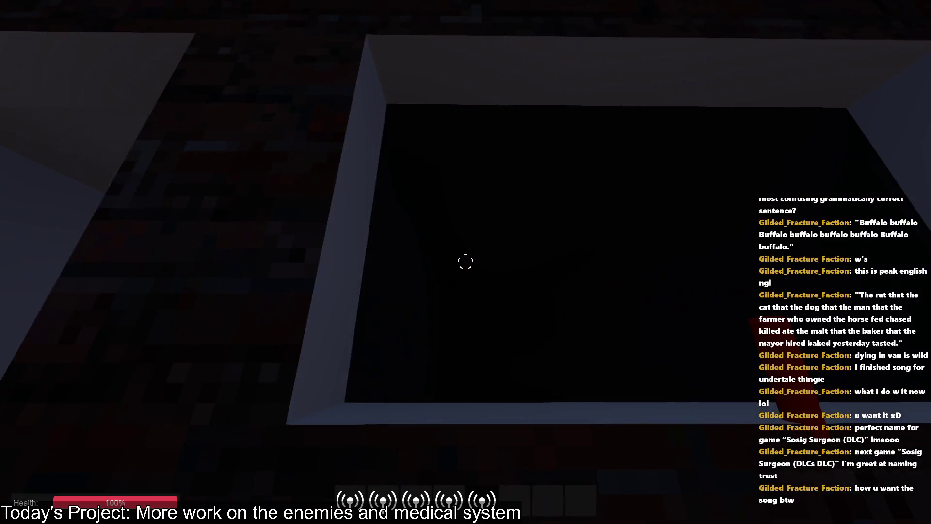
key(w)
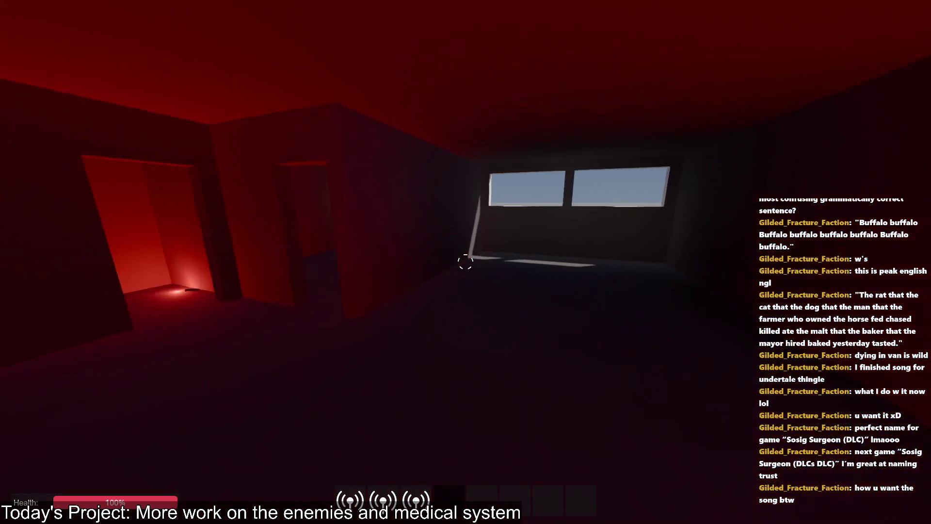
click(466, 262)
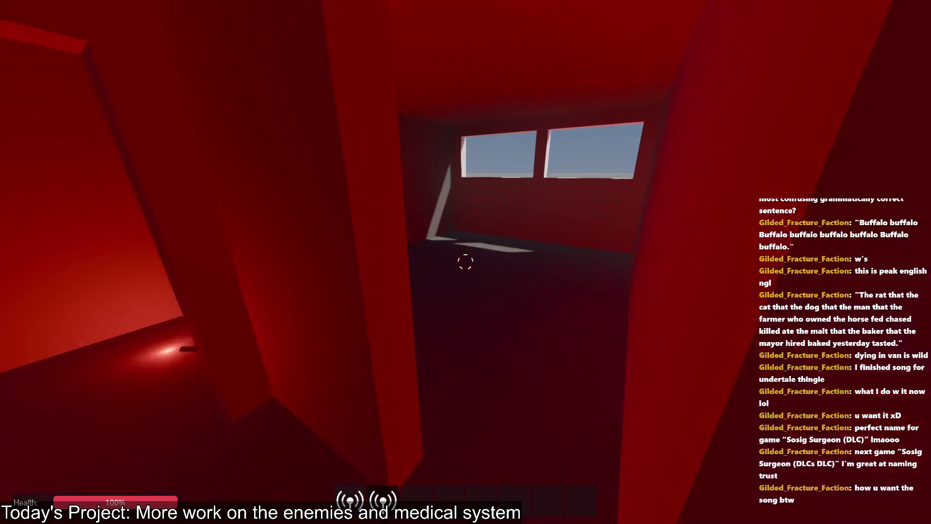
click(465, 262)
key(w)
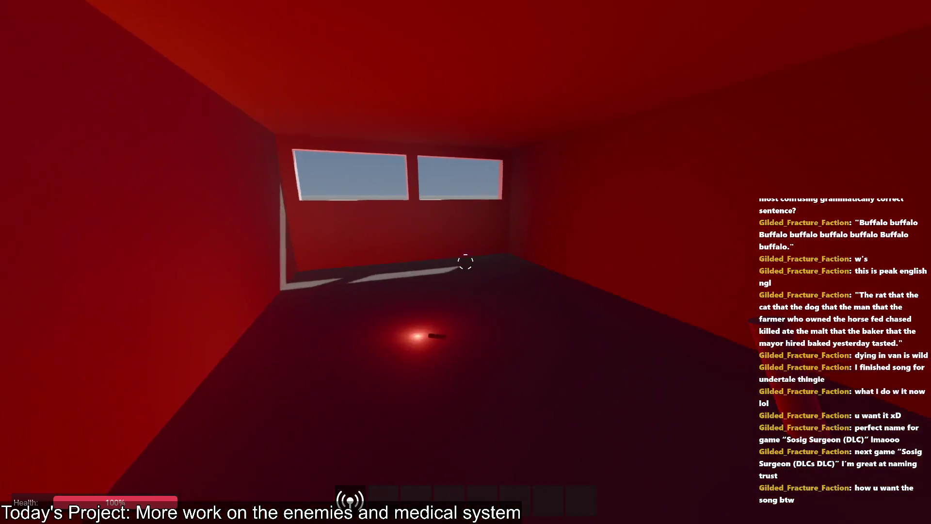
click(465, 262)
- Roam the red rooms, then switch to Godot's live remote scene tree
key(w)
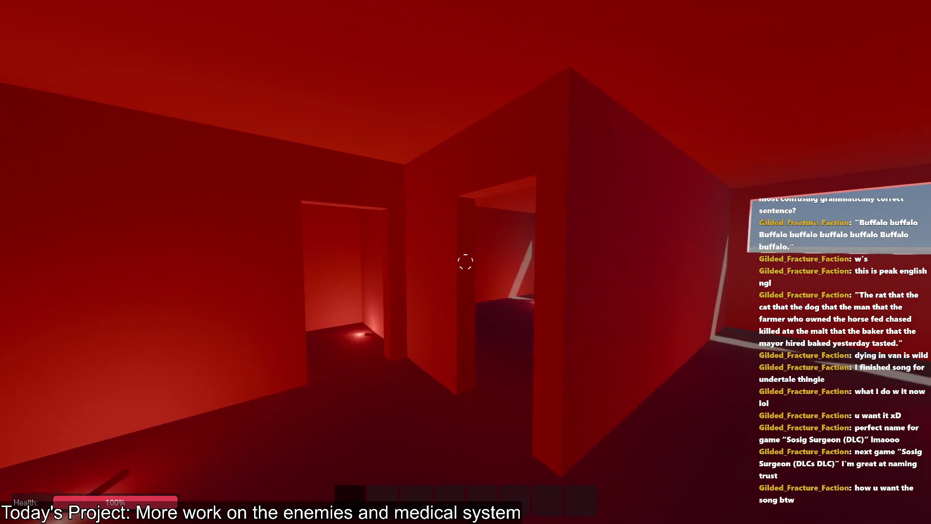
key(w)
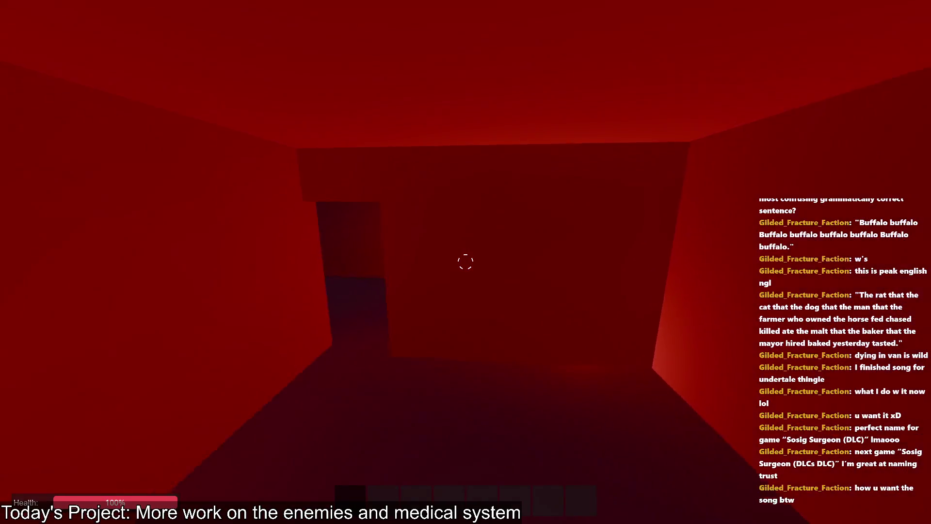
key(w)
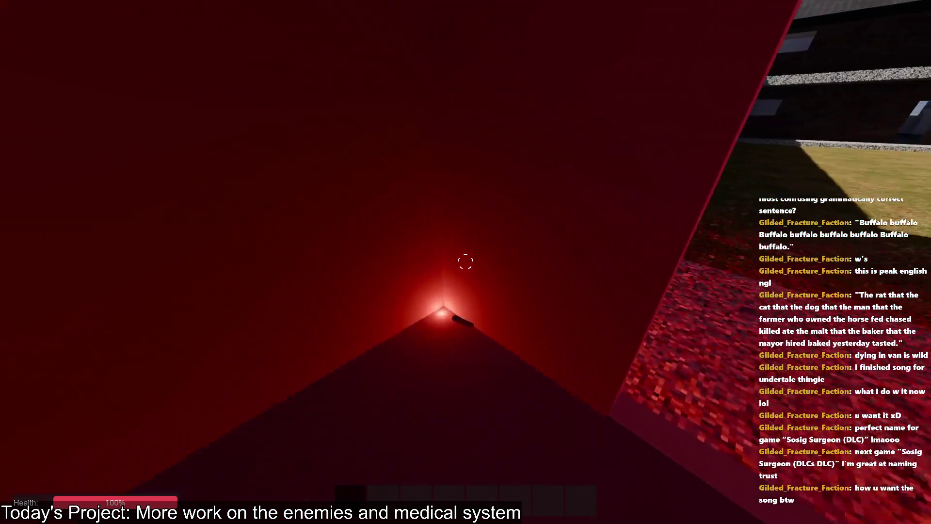
key(w)
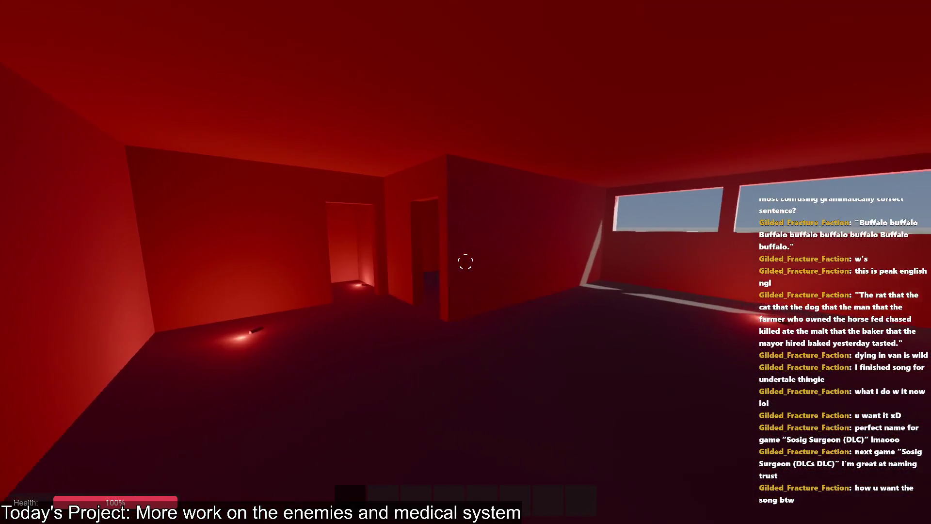
key(alt+Tab)
click(81, 61)
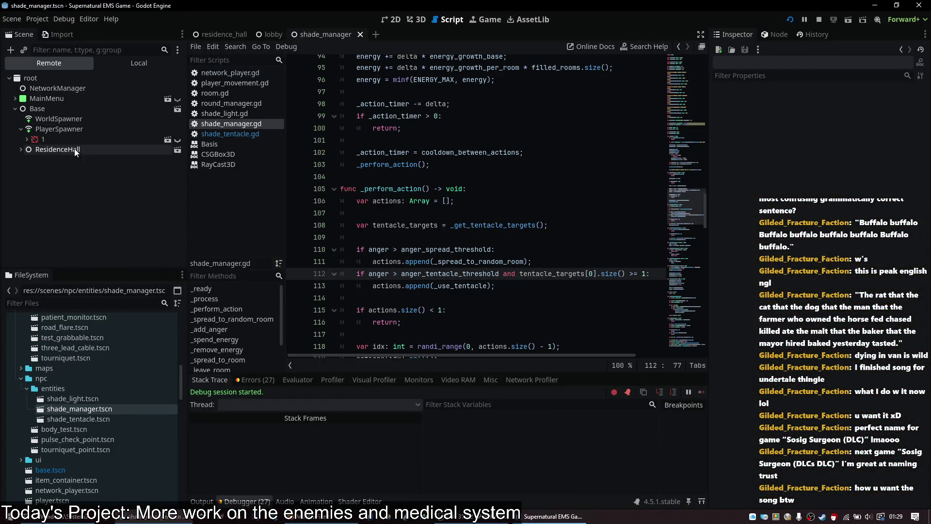
- Expand ResidenceHall > RoundManager > MultiplayerSpawner and inspect the live ShadeManager's properties
click(70, 150)
click(77, 113)
click(93, 123)
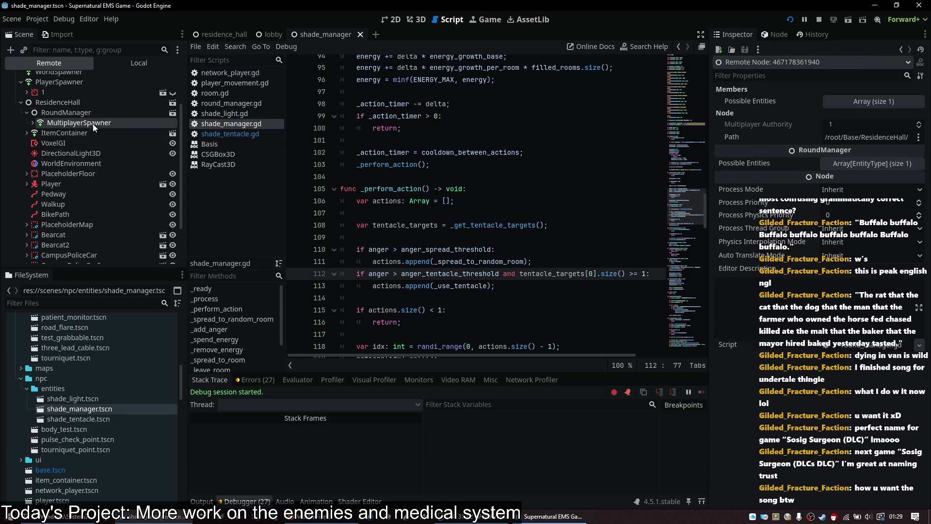
click(90, 133)
scroll(826, 243, down, 5)
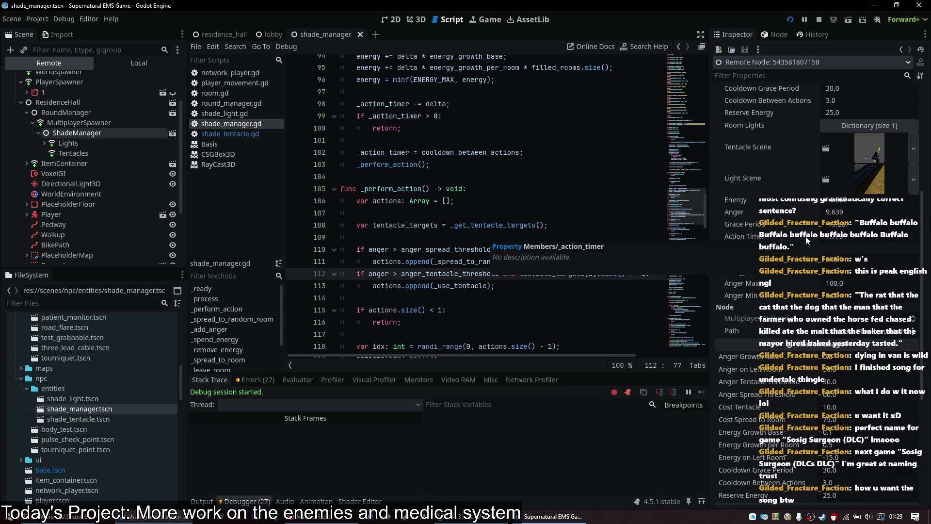
key(alt+Tab)
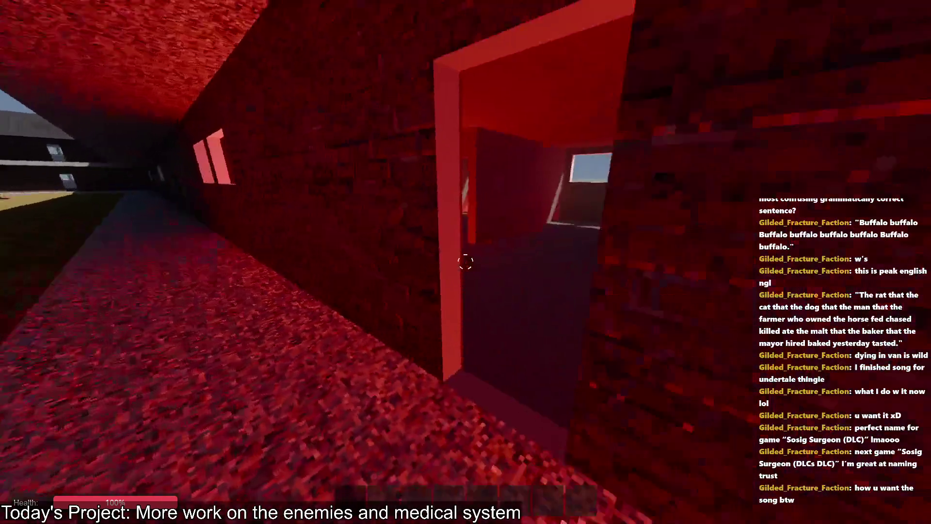
key(alt+Tab)
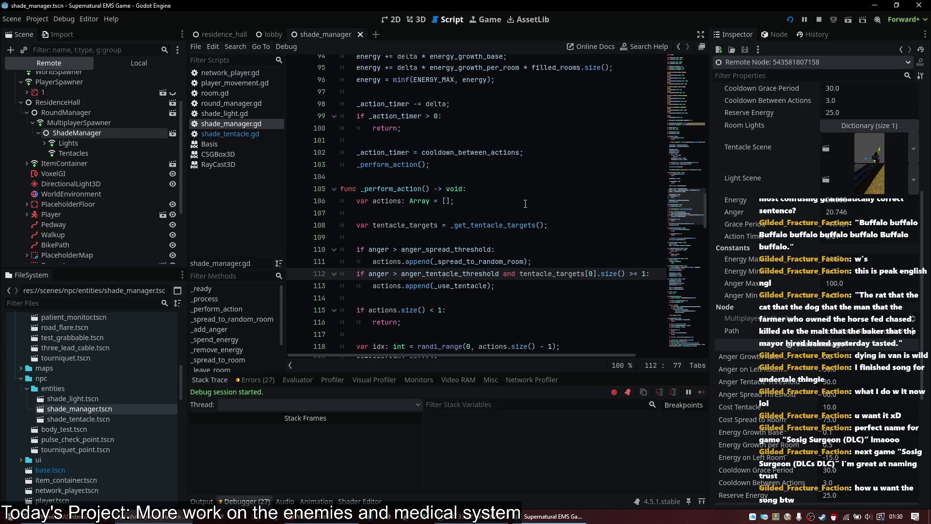
- Walk around the red rooms and courtyard while the shade's anger climbs to about 27.6
key(alt+Tab)
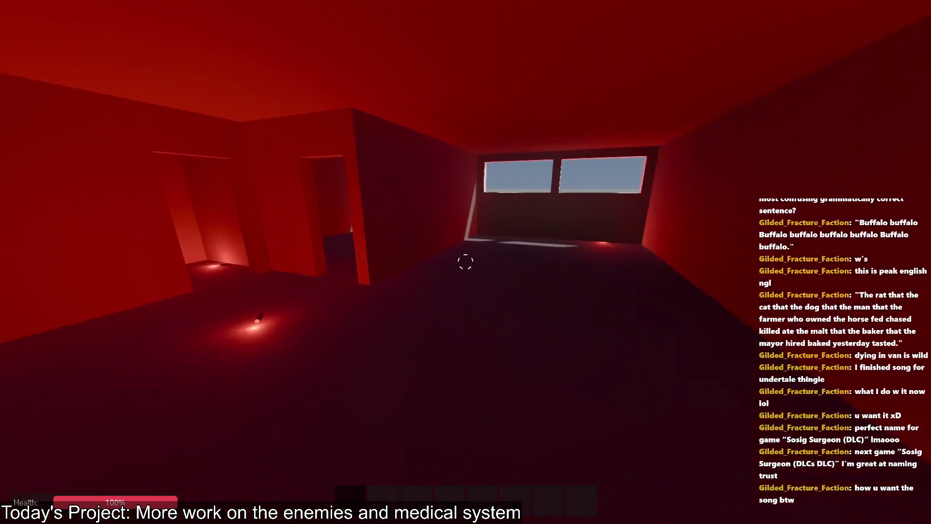
key(s)
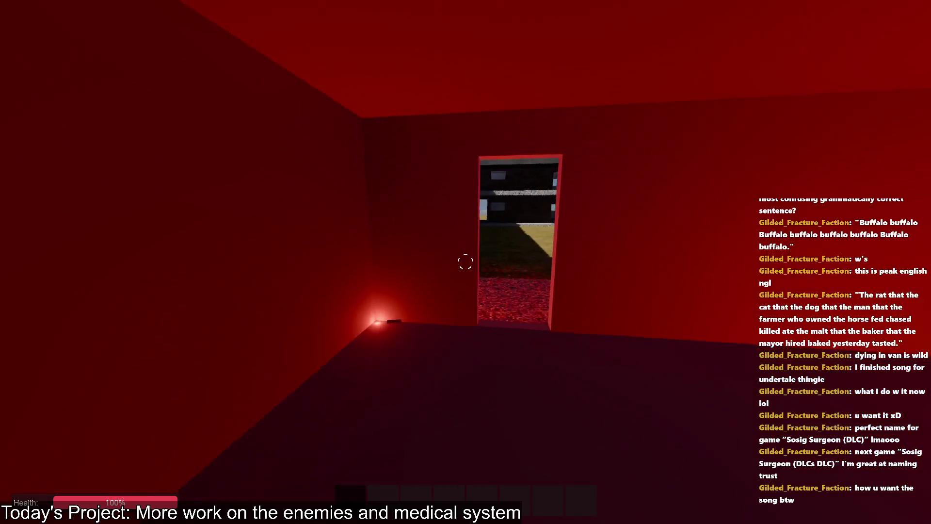
key(w)
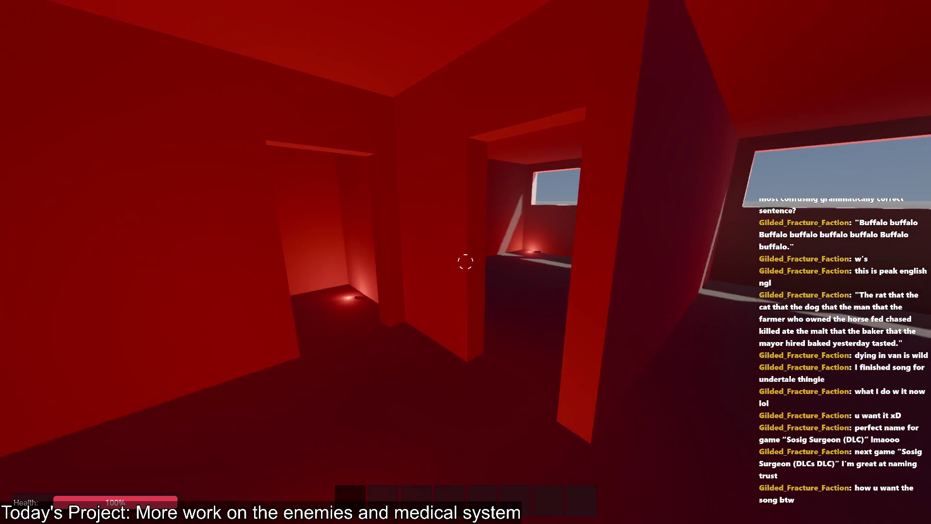
key(s)
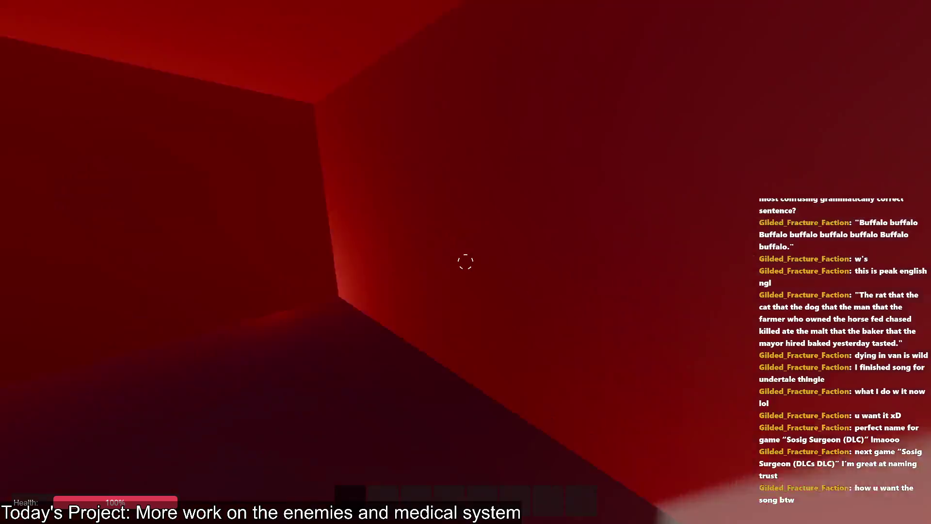
key(w)
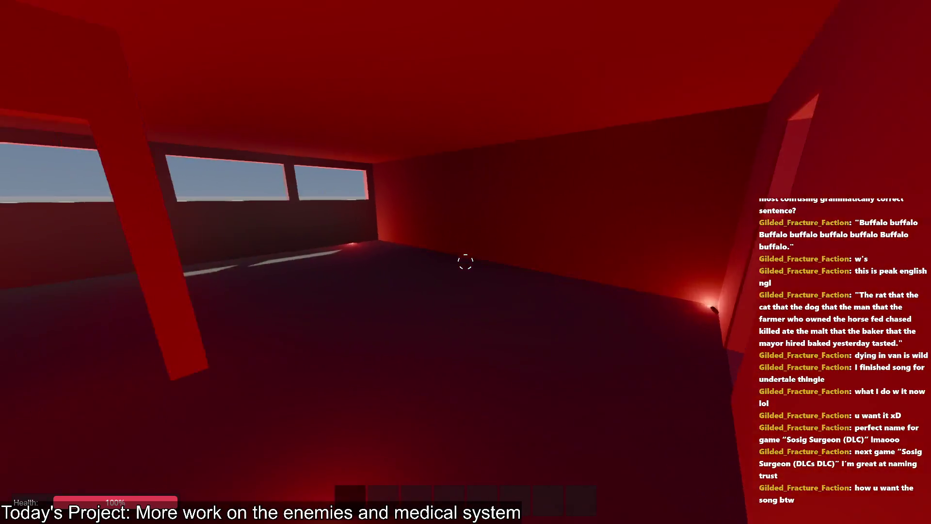
key(alt+Tab)
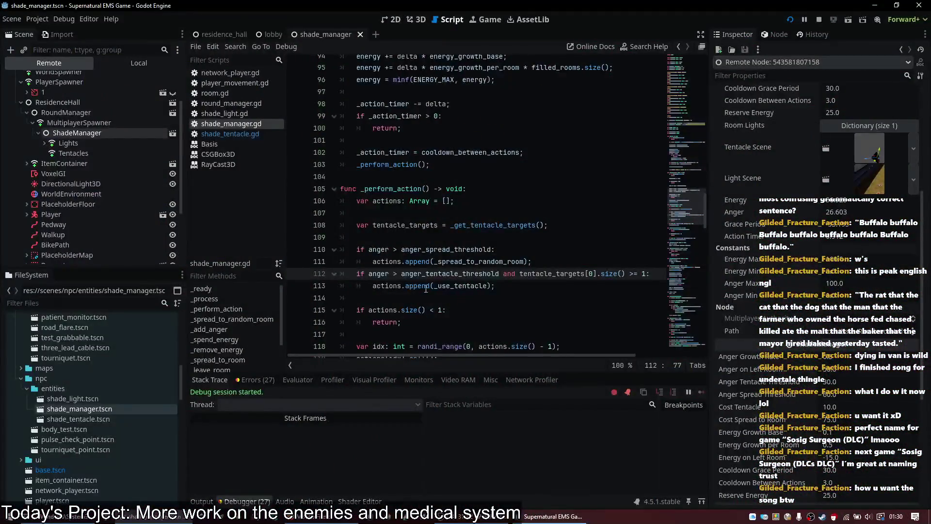
click(519, 266)
- Drop the randi_range index, call actions[0], put the tentacle check first, and resume the game
scroll(551, 247, down, 2)
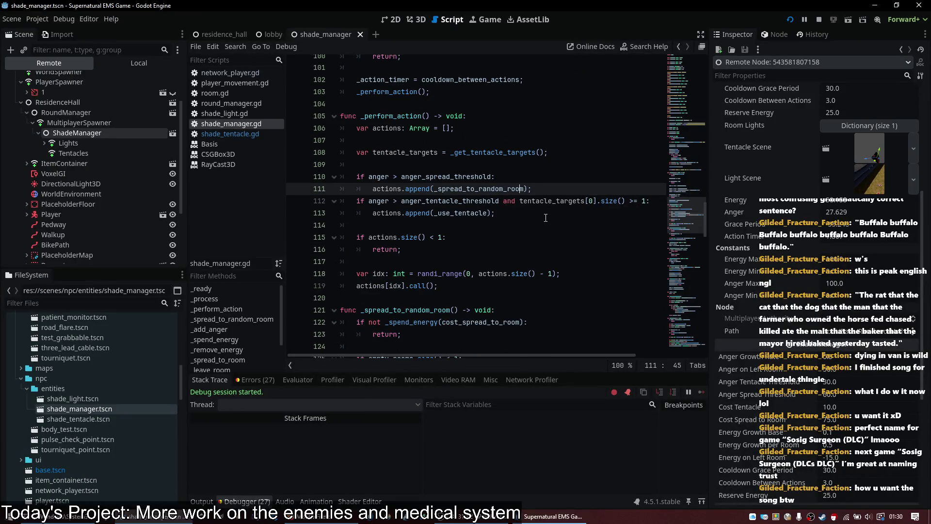
drag(581, 273, 585, 263)
key(BackSpace)
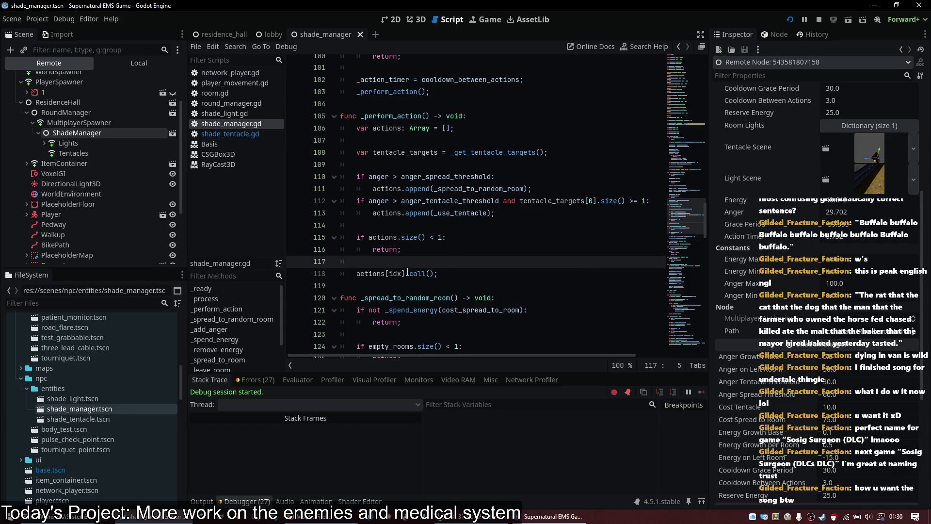
click(396, 273)
key(End)
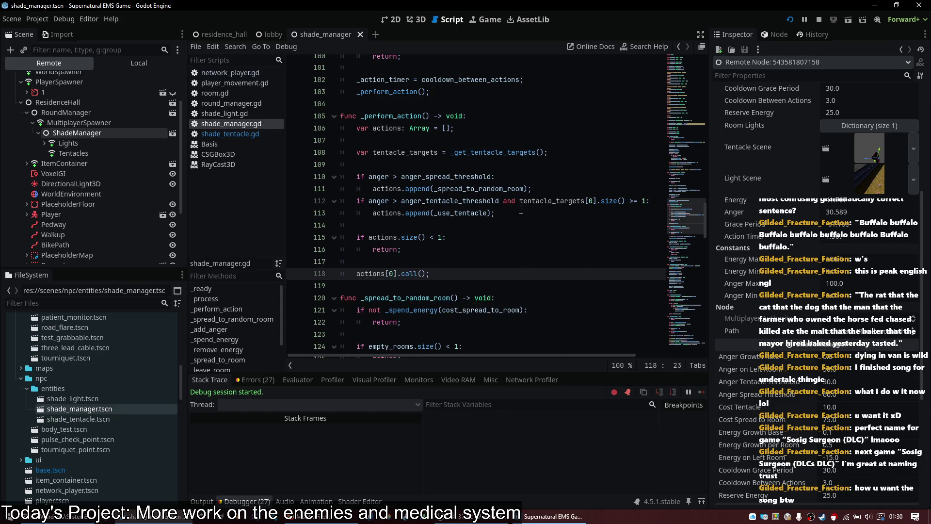
click(519, 213)
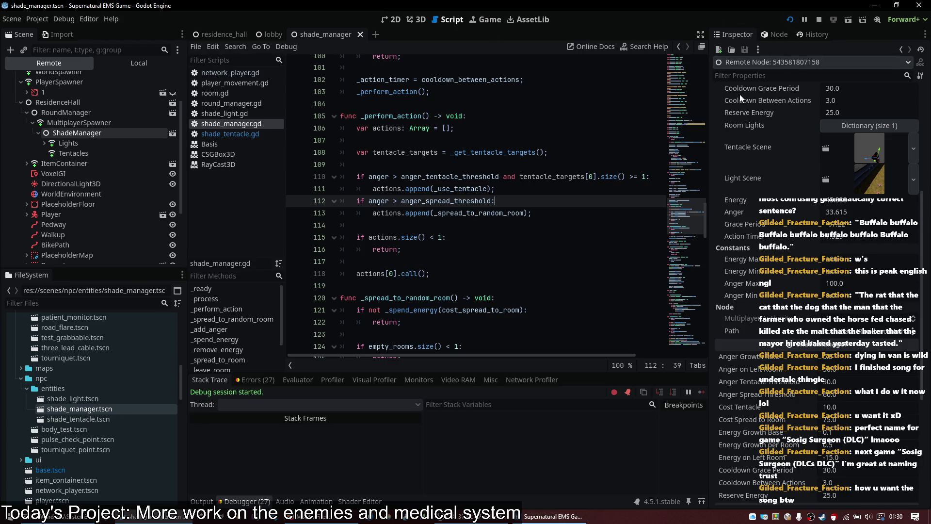
key(alt+Tab)
key(w)
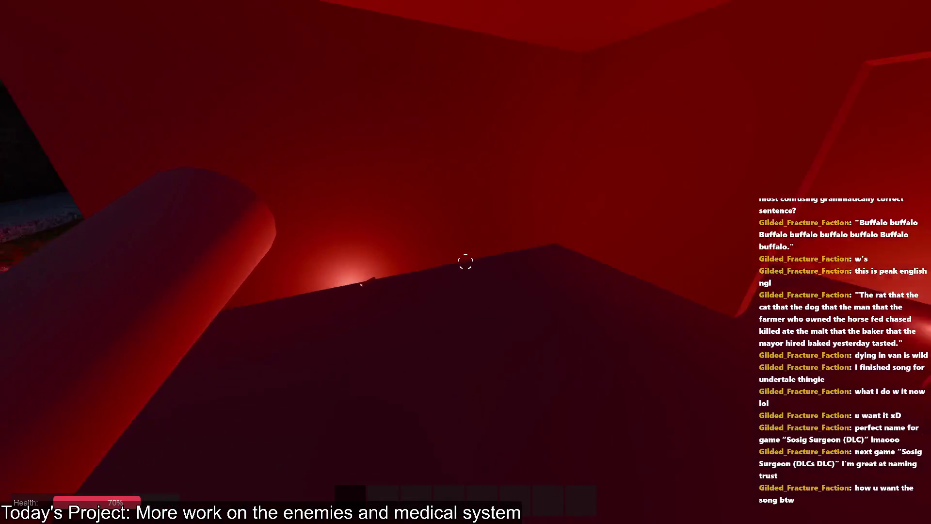
- Walk through the courtyard and red rooms while health falls from 70% to 40%
key(w)
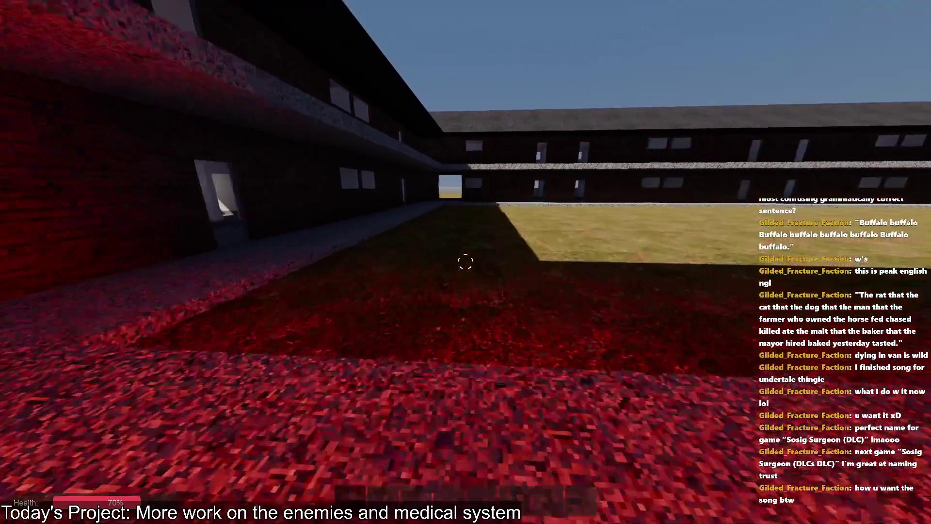
key(w)
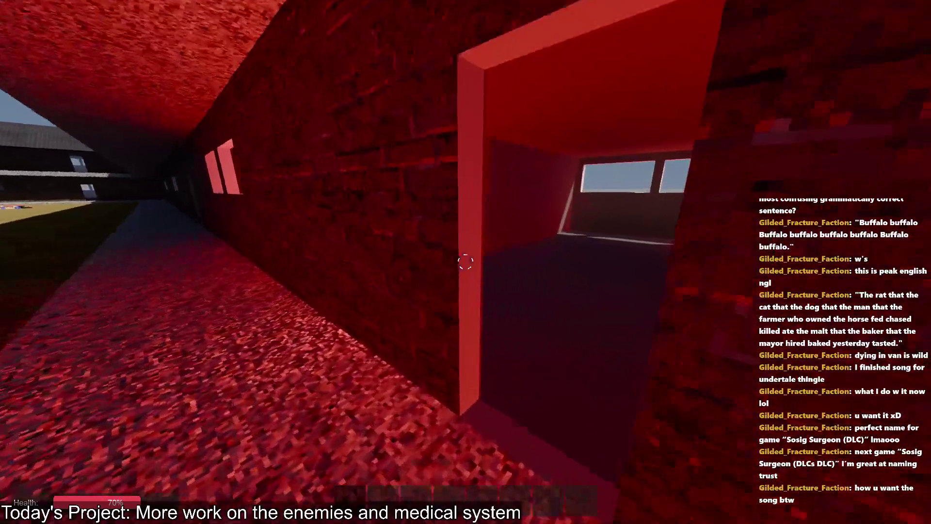
key(w)
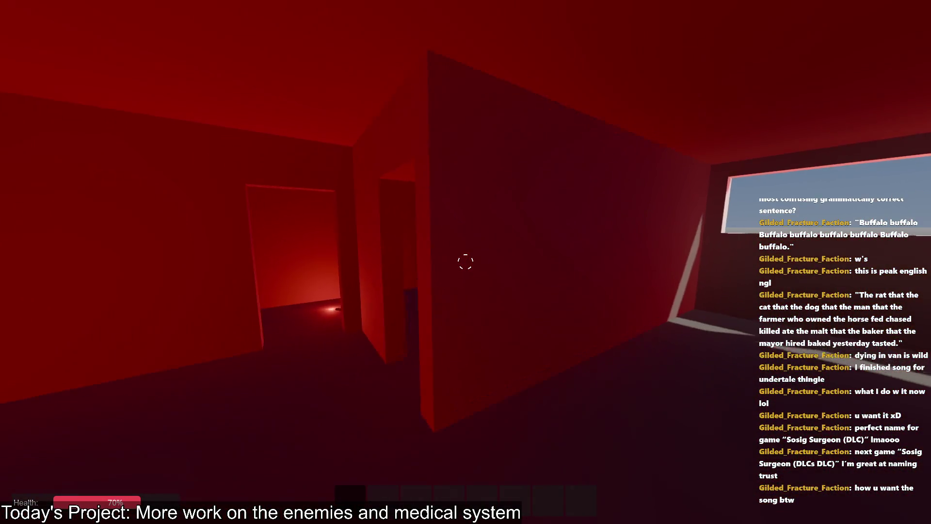
key(w)
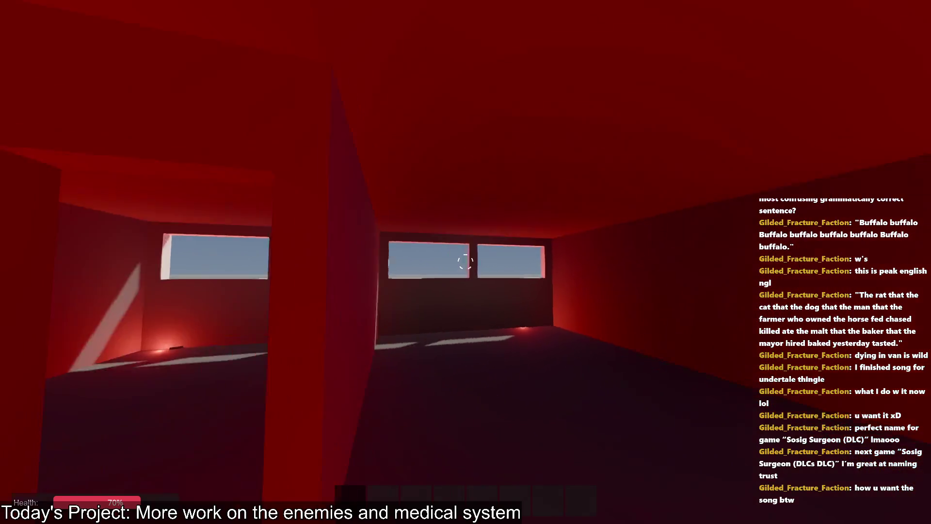
key(alt+Tab)
key(alt+Tab)
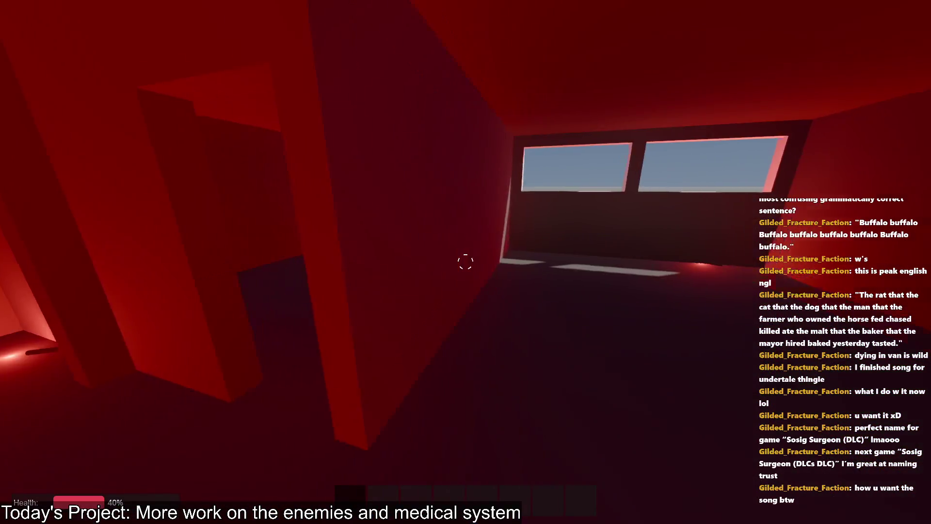
key(w)
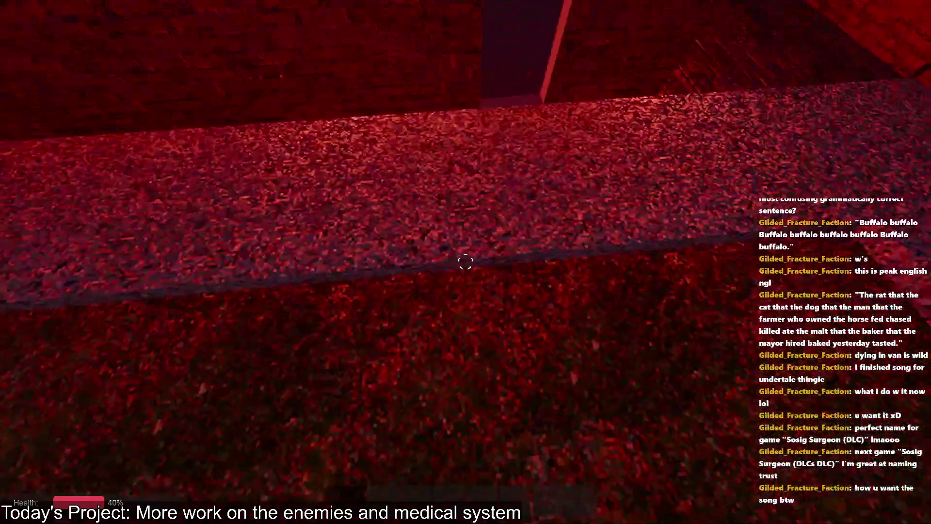
key(w)
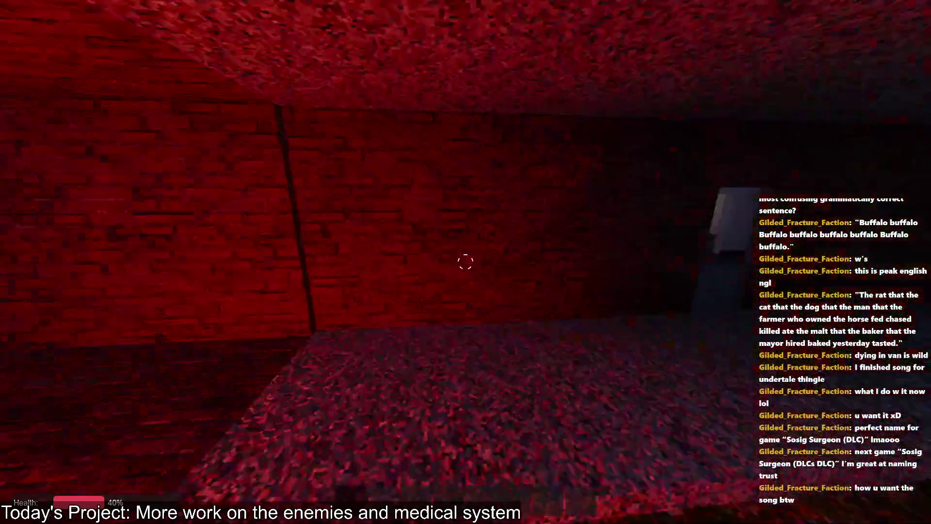
- Leave the game for the shade_manager script, then bring up the git terminal
key(alt+Tab)
click(499, 237)
key(alt+Tab)
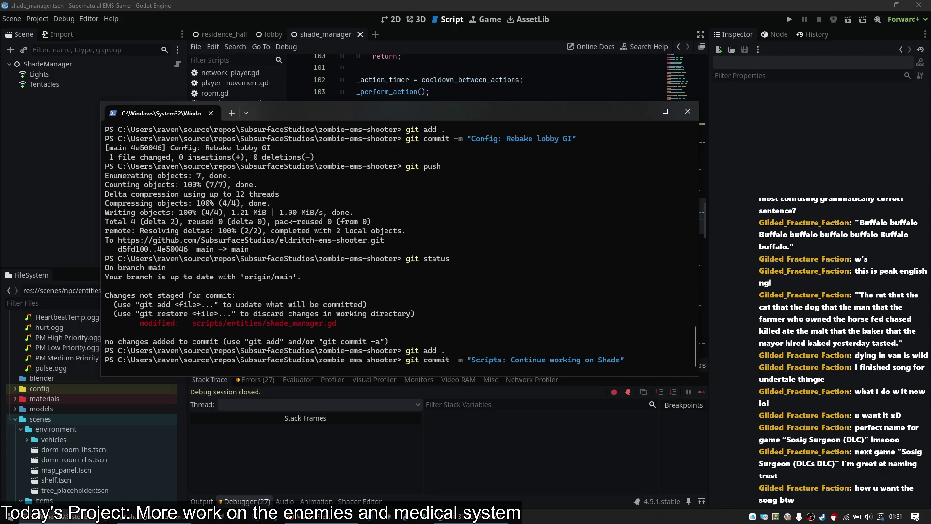
text(behavior.")
- Commit 'Scripts: Continue working on Shade behavior.' with the signing passphrase and git push it
key(Return)
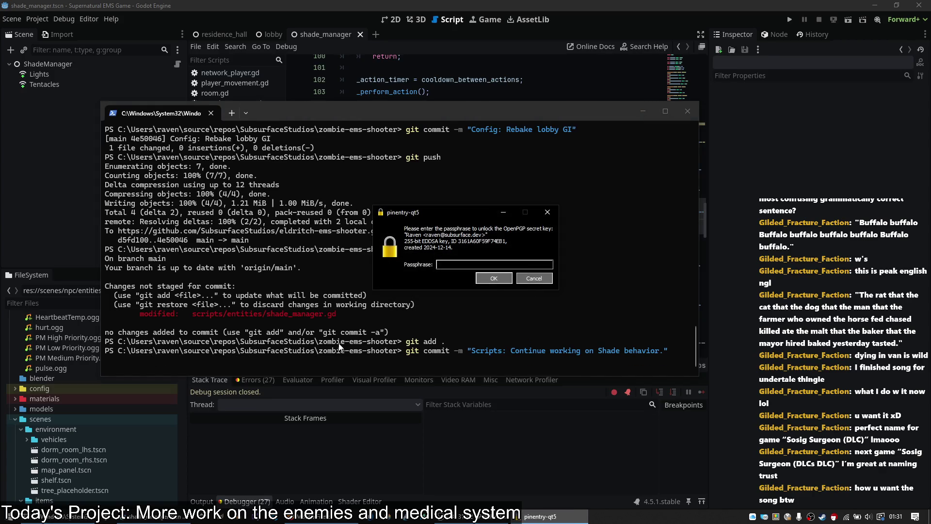
key(Return)
text(git push)
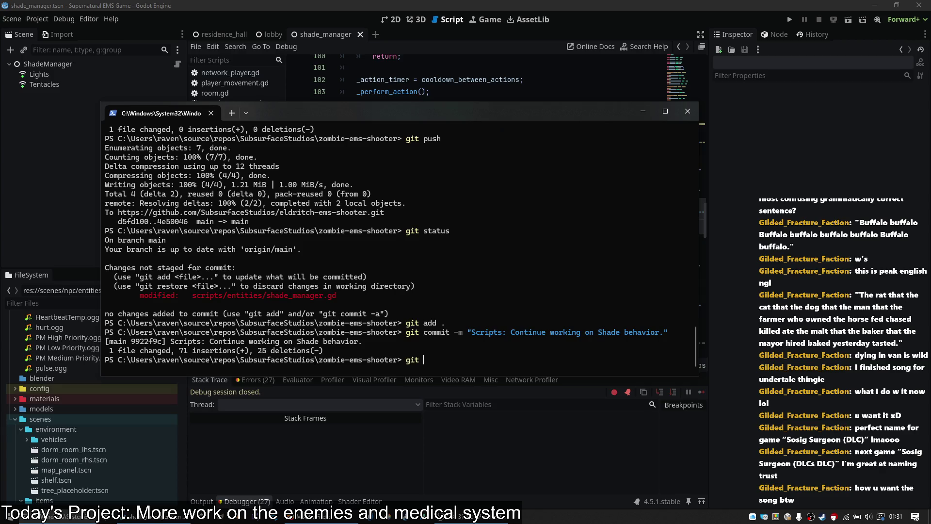
key(Return)
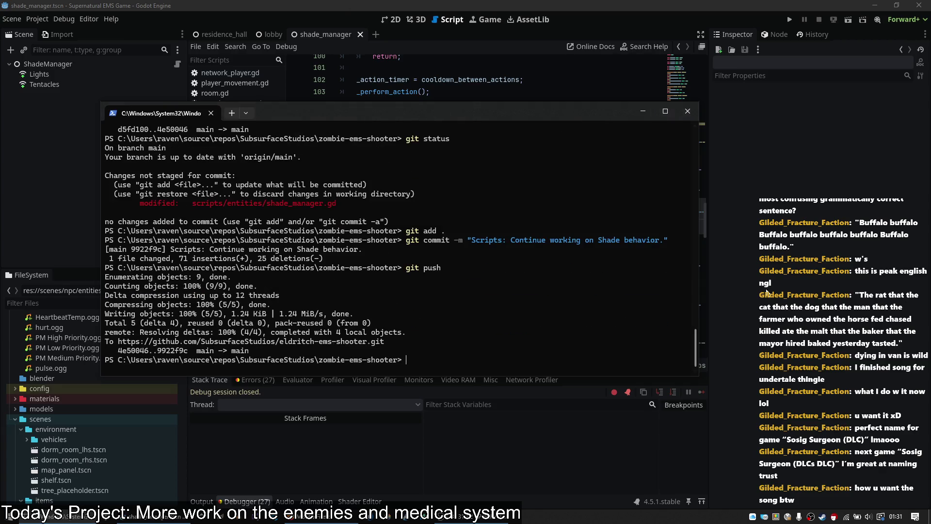
- In the 3D view, close the shade_manager tab and open the residence_hall scene at ground level
click(777, 281)
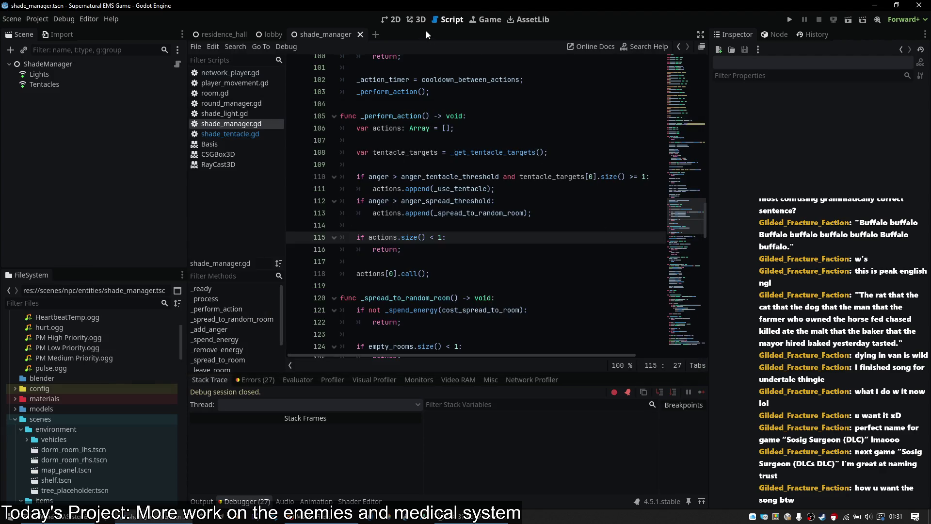
click(410, 19)
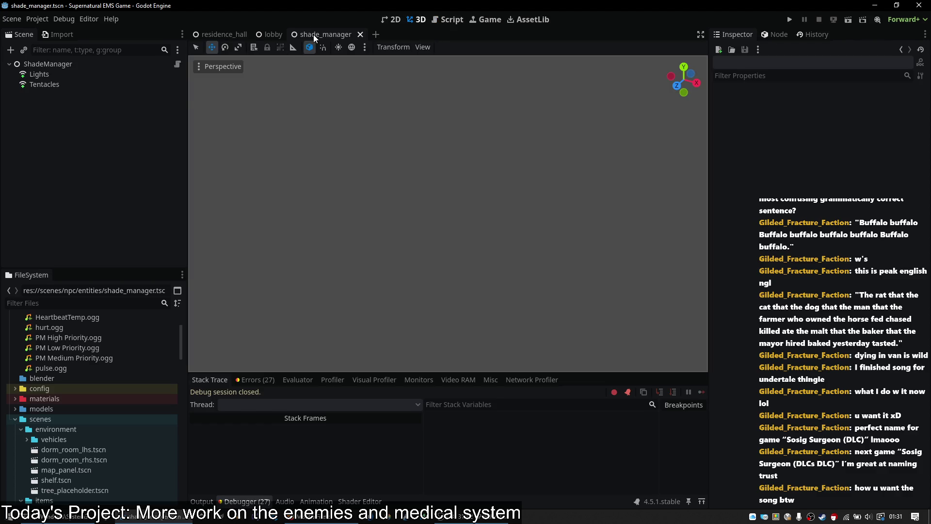
middle_click(314, 34)
click(217, 37)
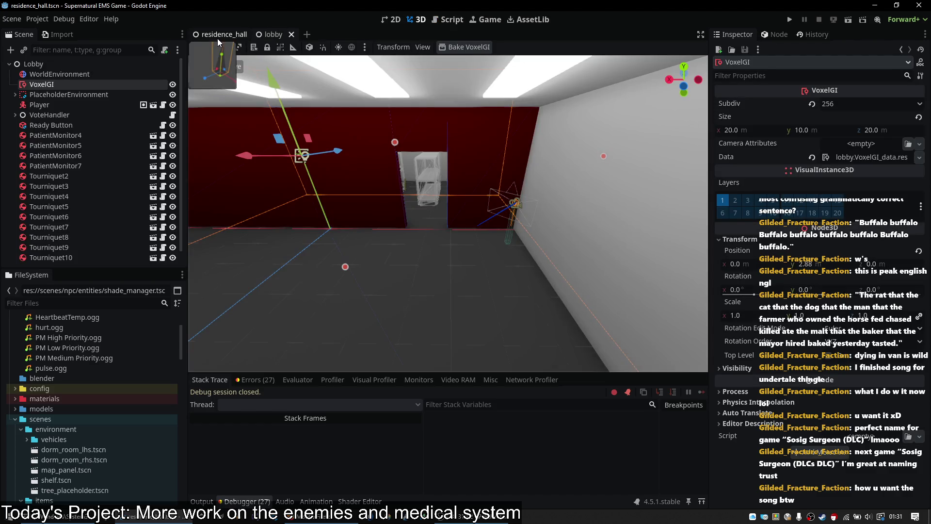
drag(448, 214, 448, 186)
- Fly through the residence hall and over the roof to the courtyard, then clear the Debugger's logged errors
key(w)
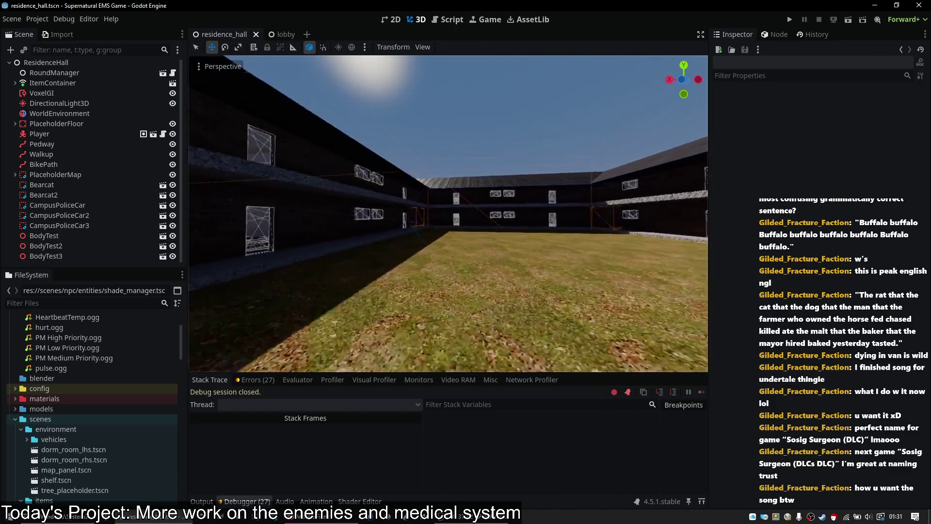
key(w)
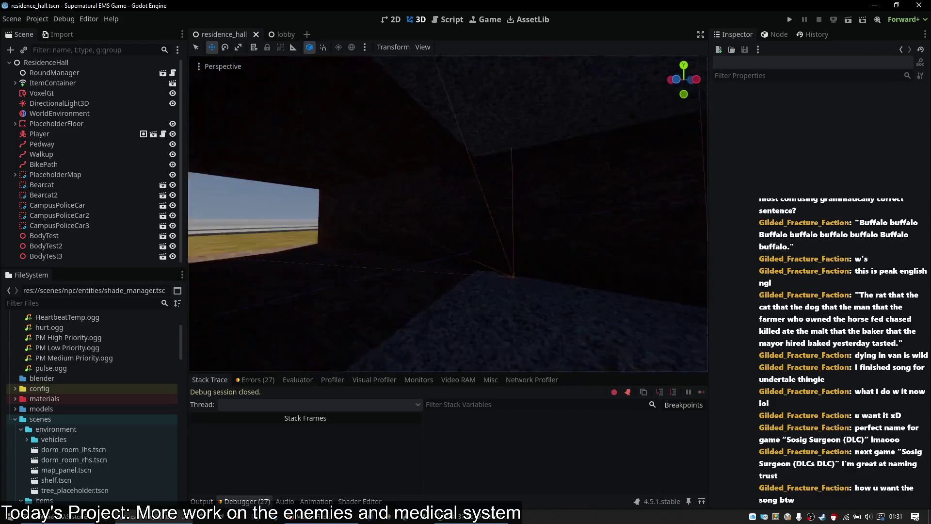
key(w)
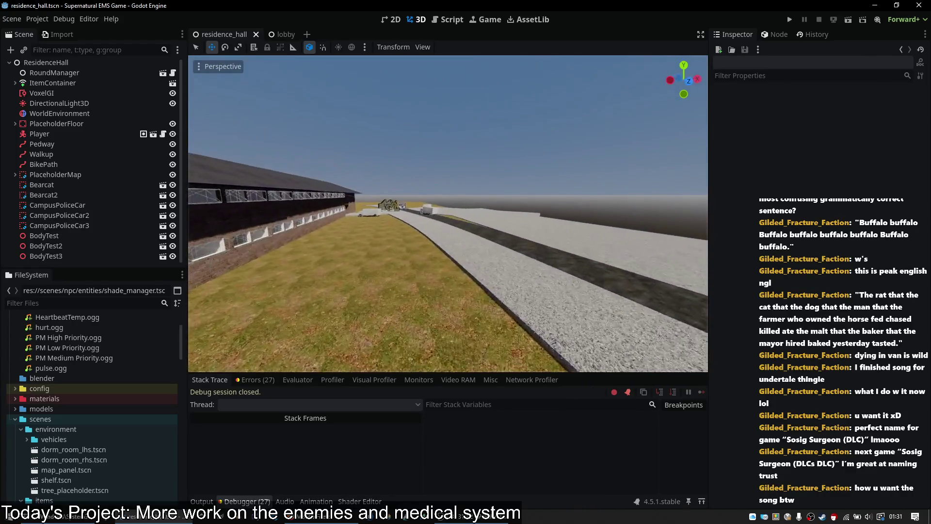
key(w)
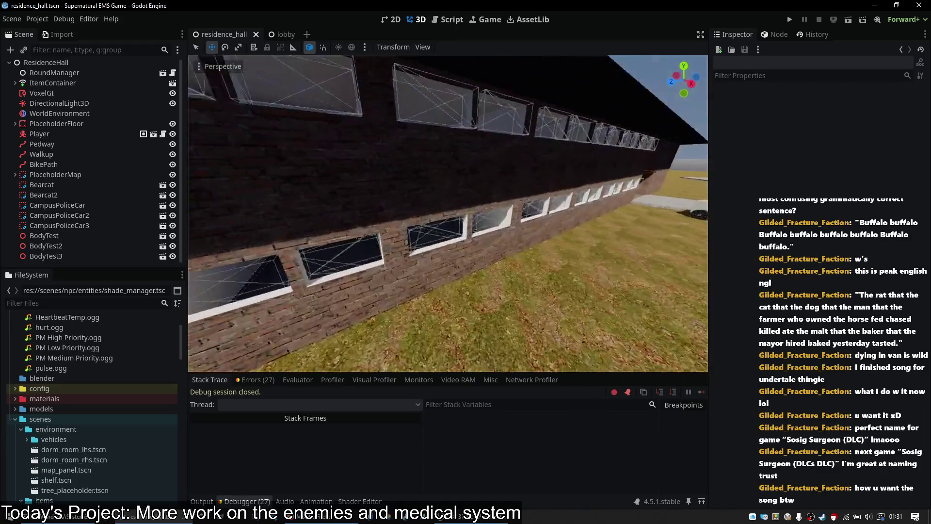
key(w)
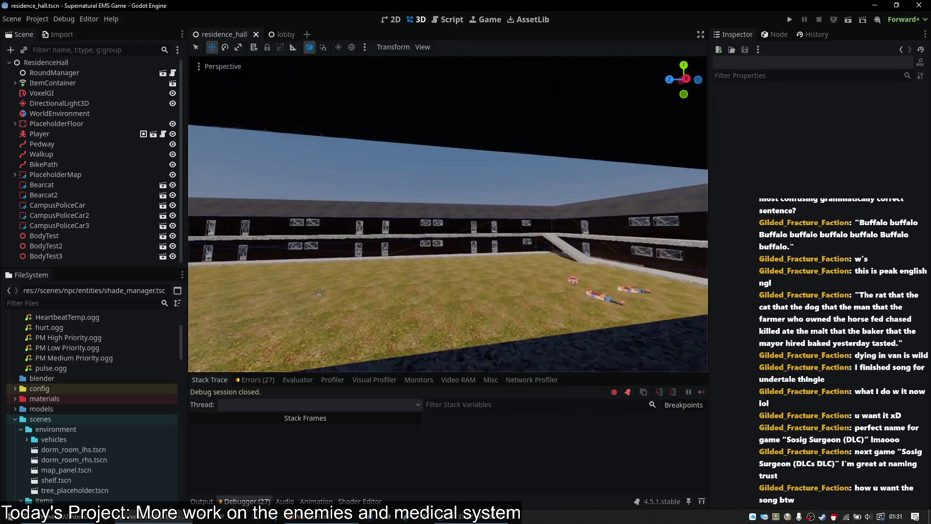
key(w)
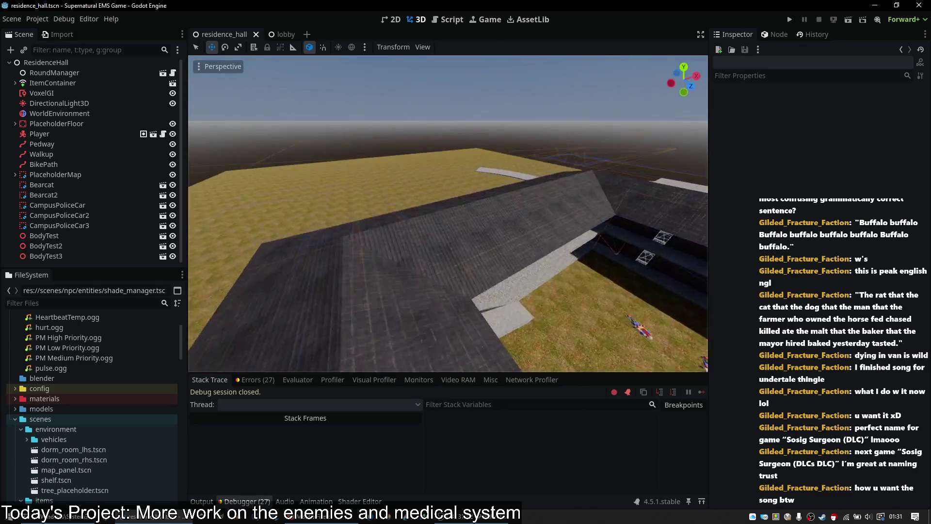
key(w)
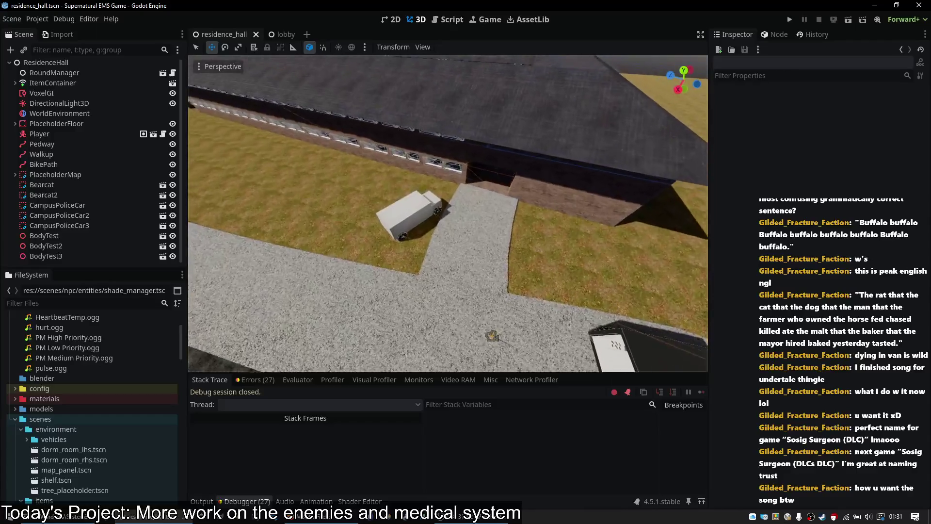
click(269, 379)
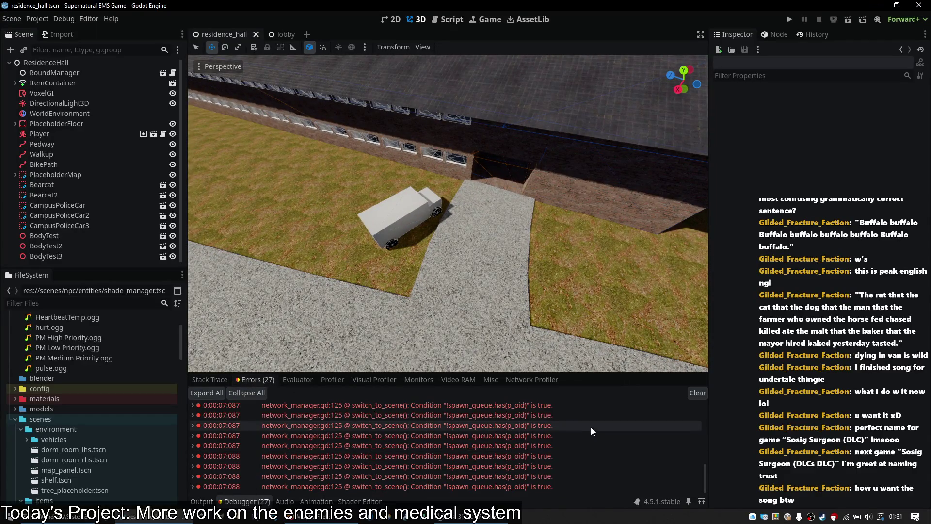
click(694, 392)
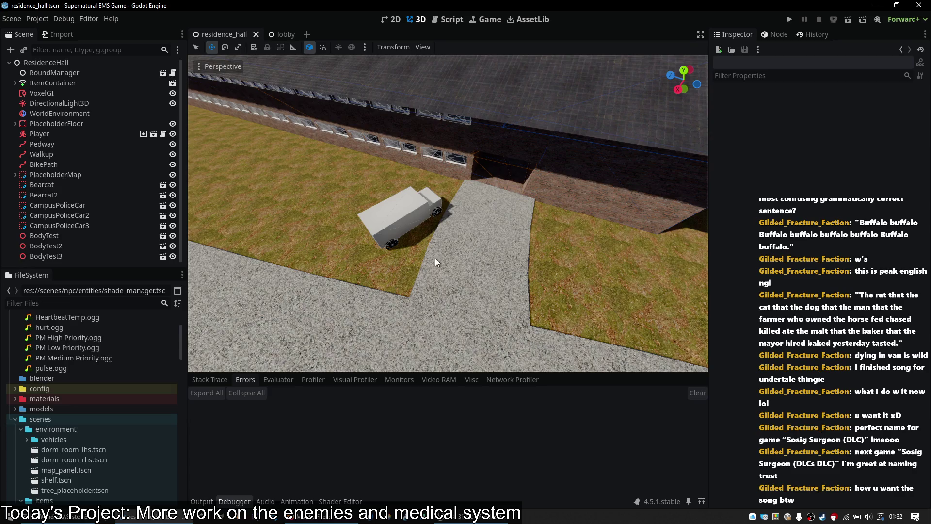
- Fly through the doorway, rise above the hall and skim along the roof ridge toward the courtyard
key(w)
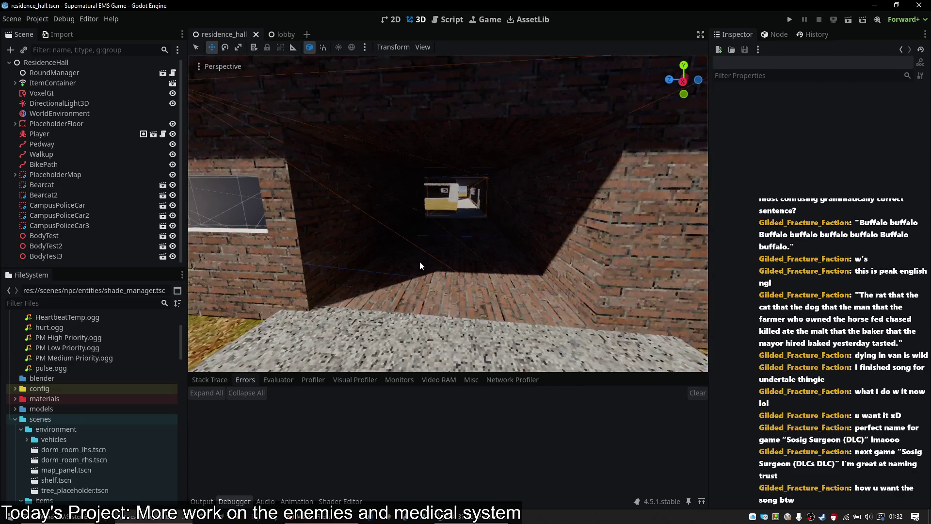
key(w)
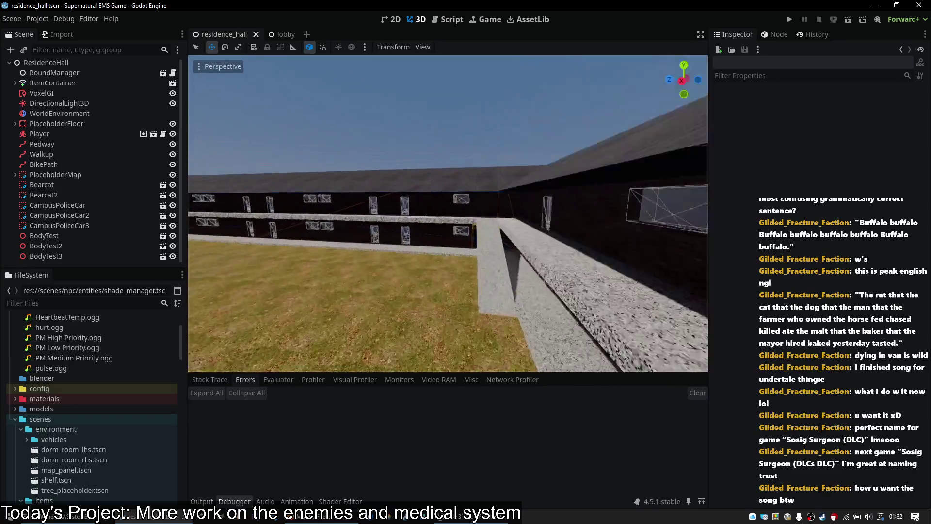
key(e)
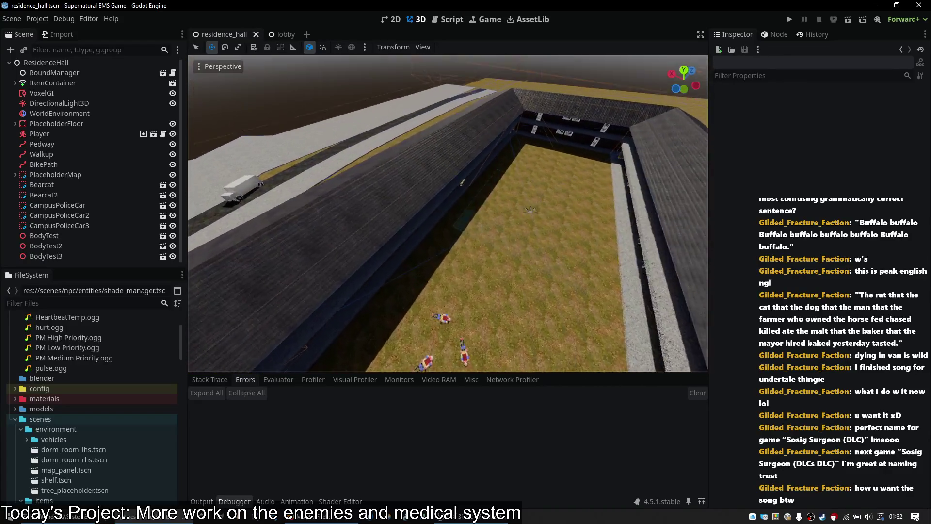
key(q)
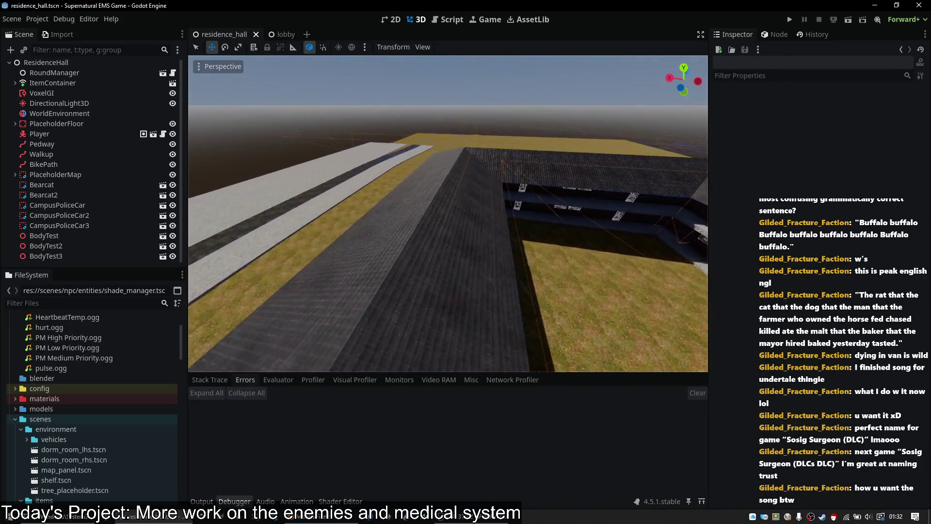
key(w)
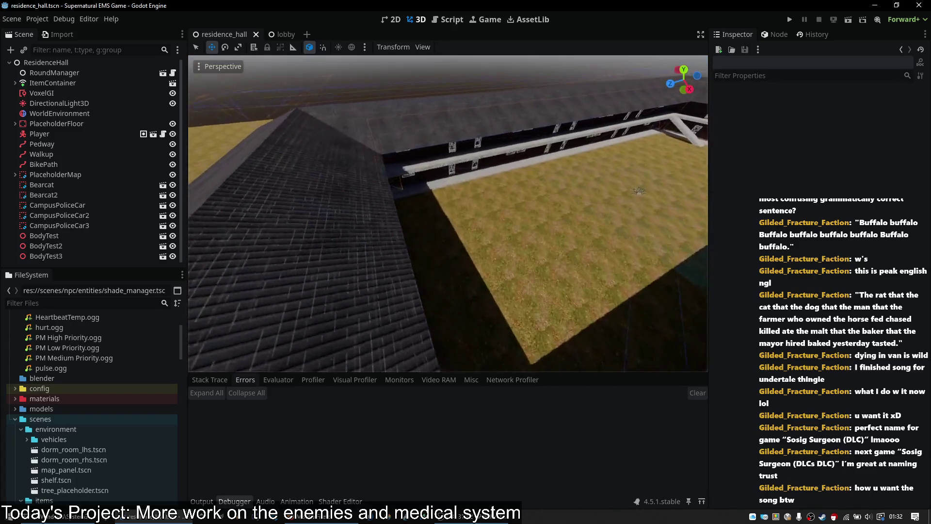
key(w)
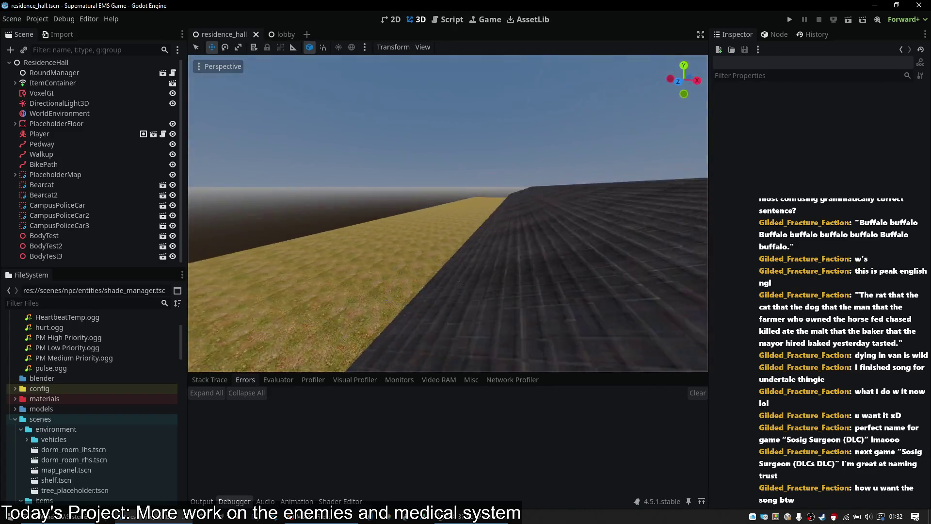
key(w)
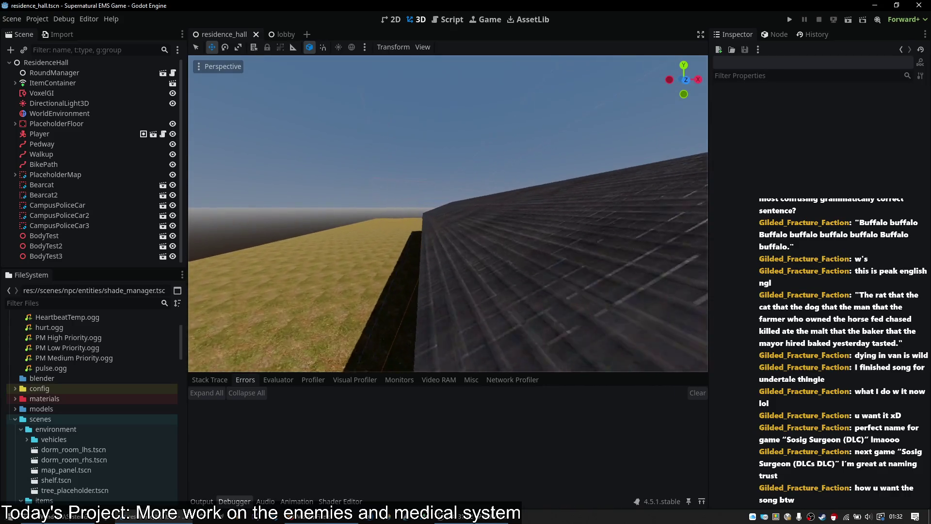
key(w)
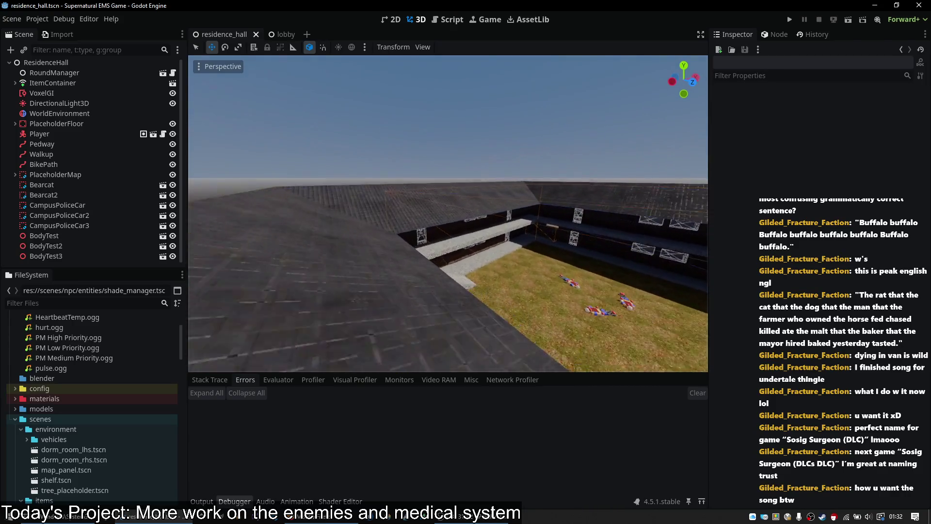
- Fly through a dark room out to the road, back toward the doorway, then above the courtyard roofs
key(w)
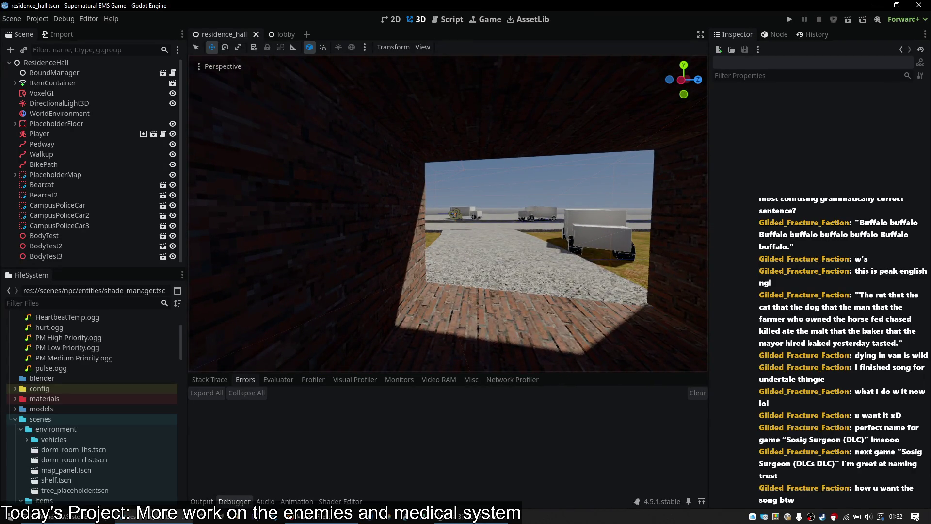
key(w)
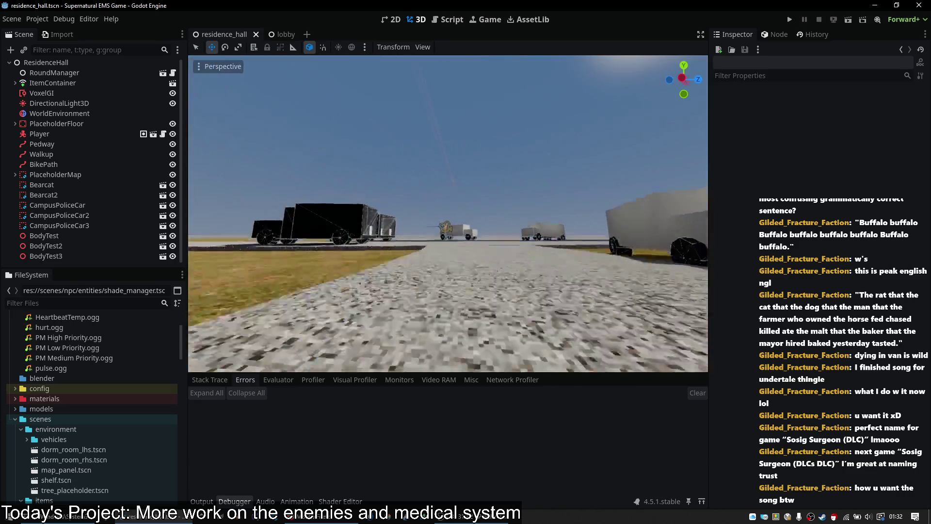
key(w)
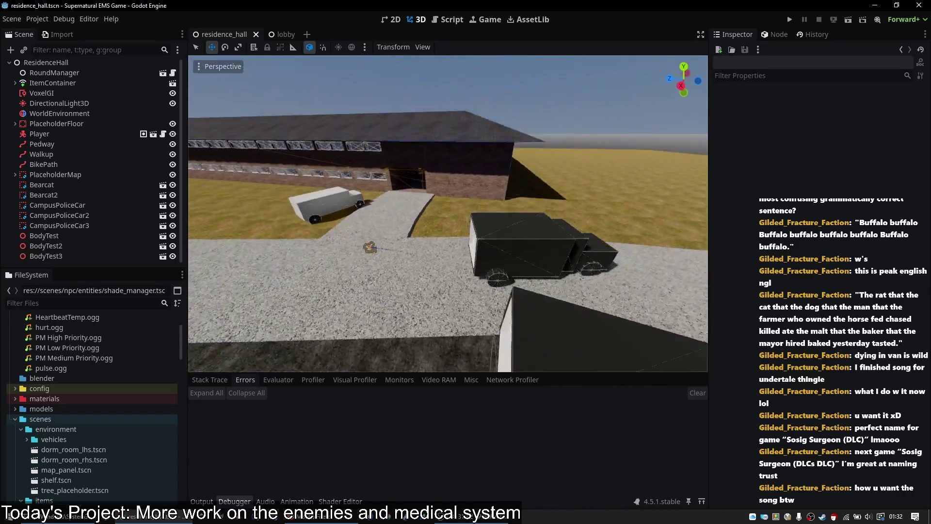
key(w)
key(w)
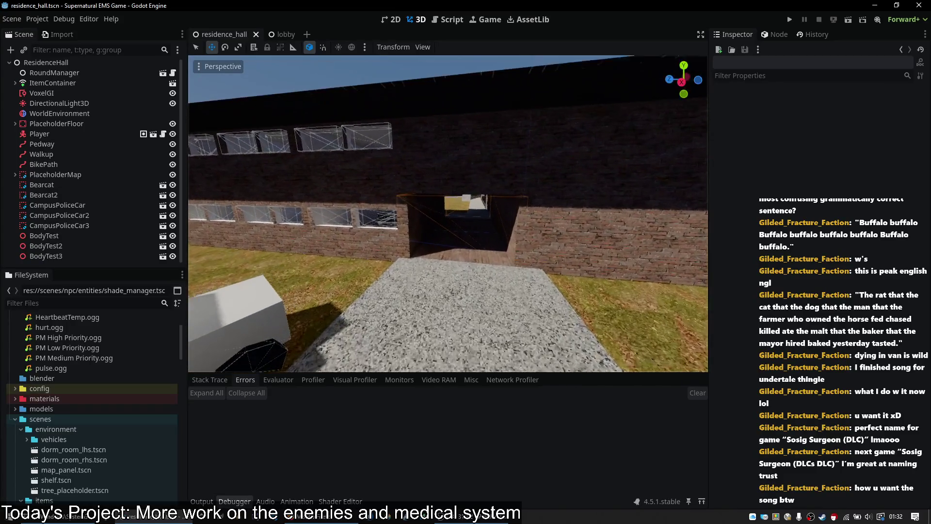
key(w)
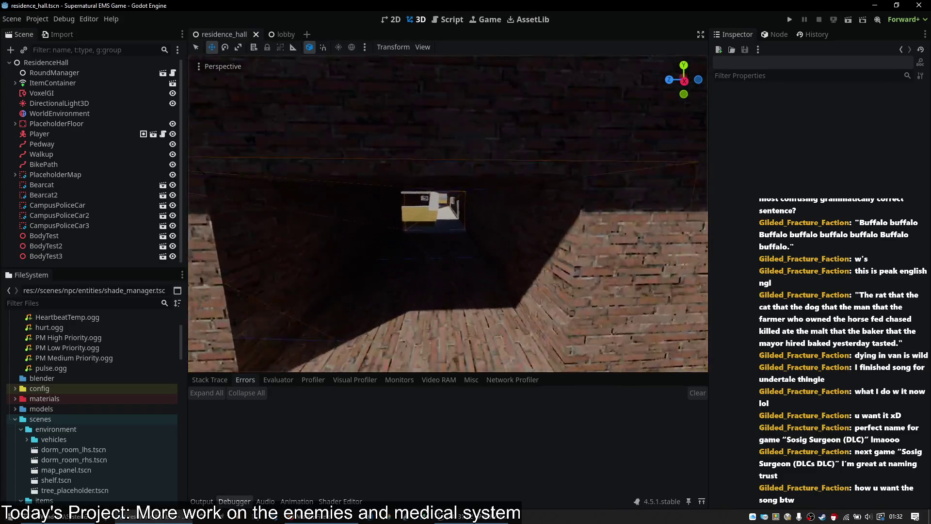
key(e)
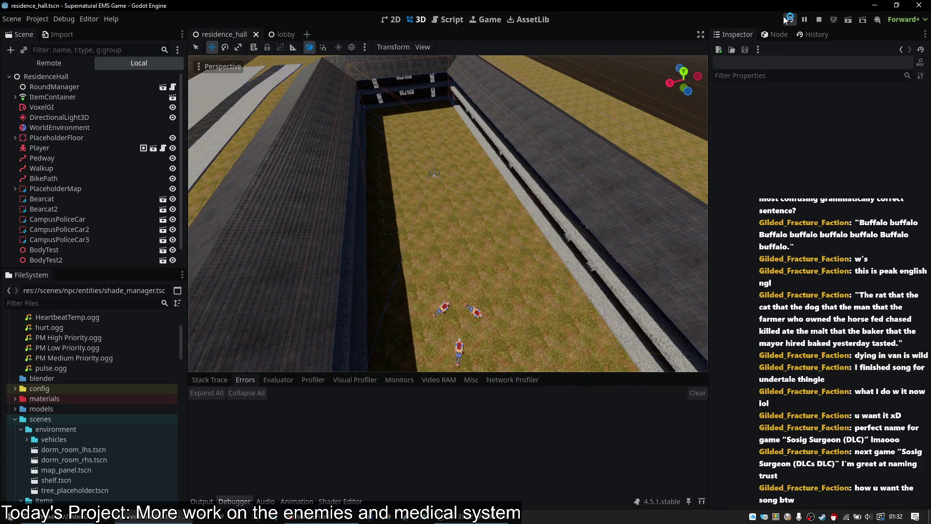
- Run the game, host a multiplayer lobby and walk into the van with medical items
click(784, 16)
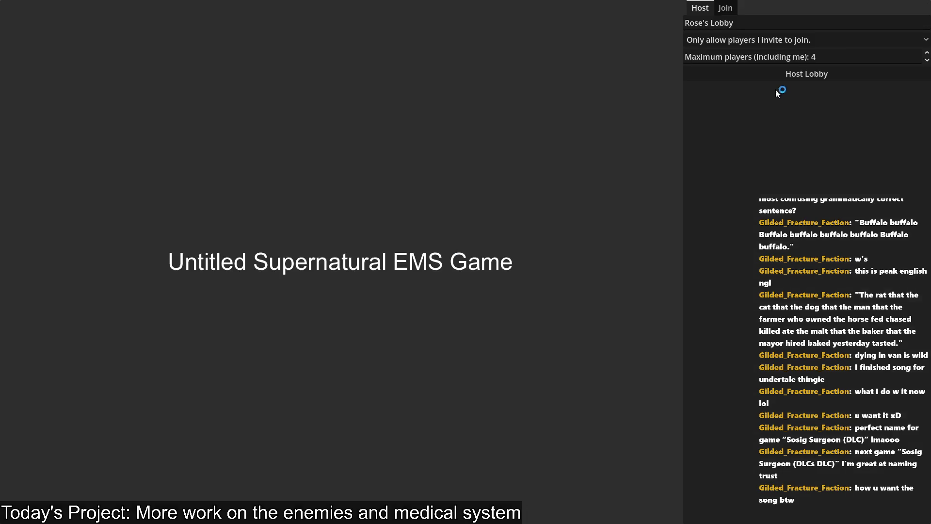
click(804, 74)
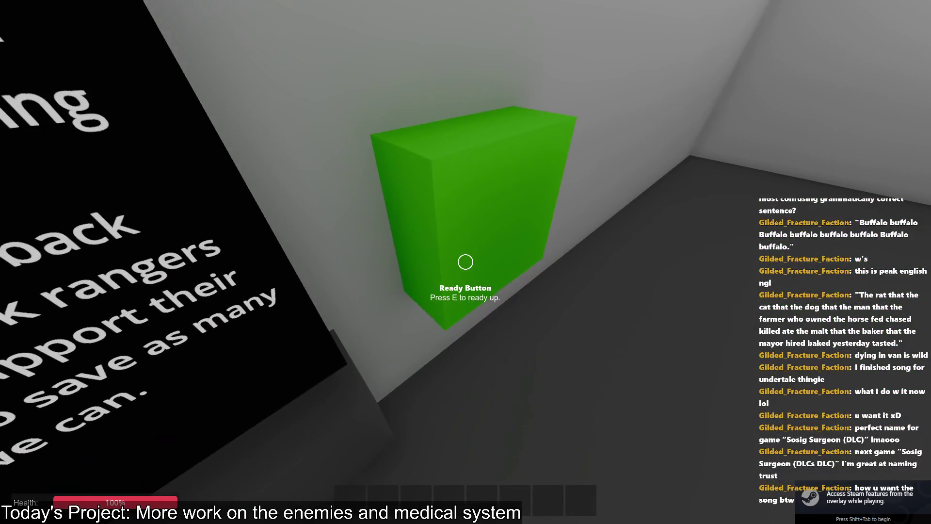
key(e)
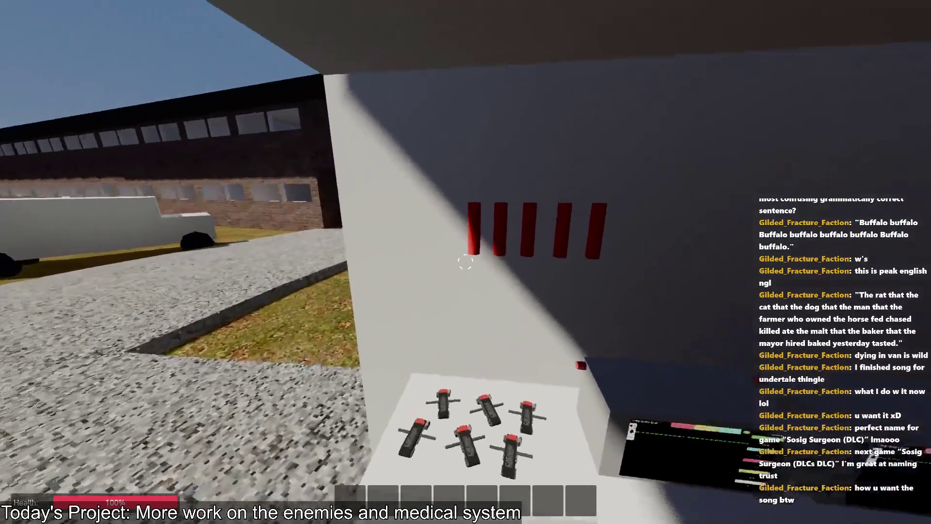
- Pick up five road flares in the van, then switch OBS to the blurred Getting a drink scene
key(e)
key(e)
key(e)
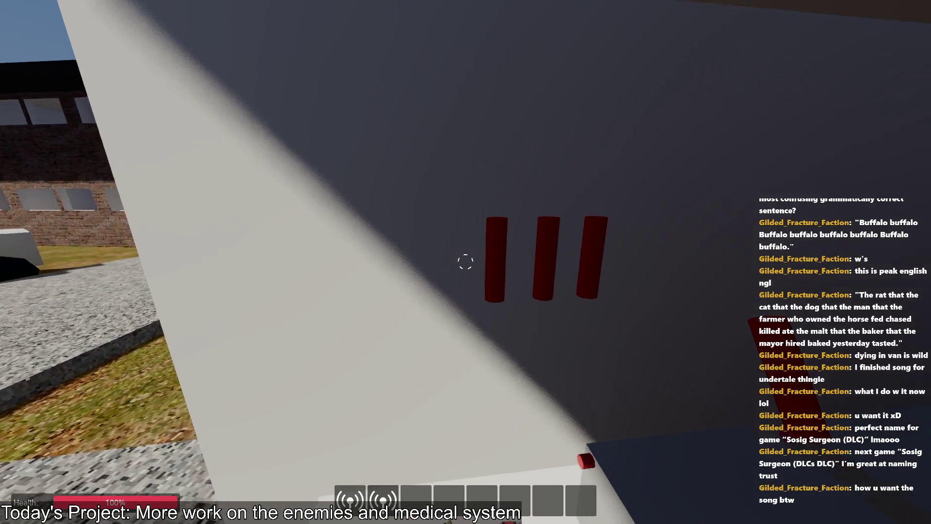
key(e)
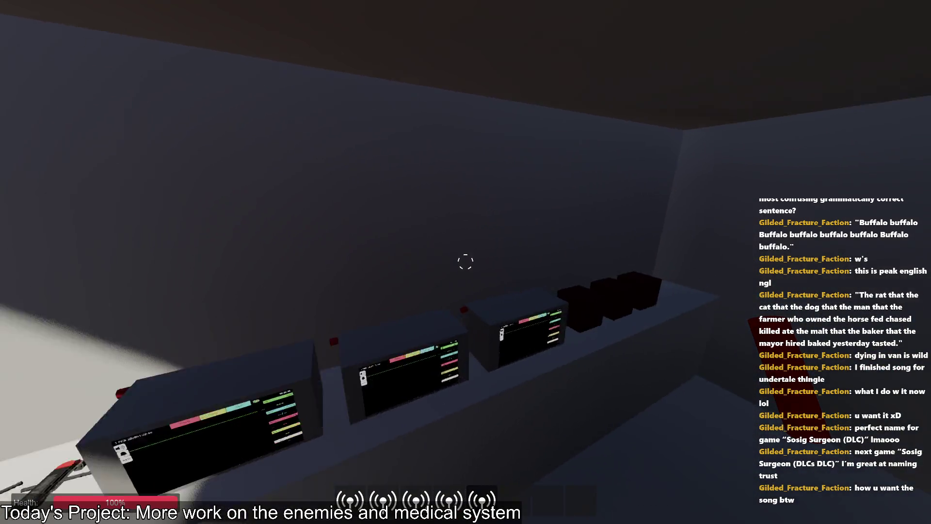
key(e)
key(w)
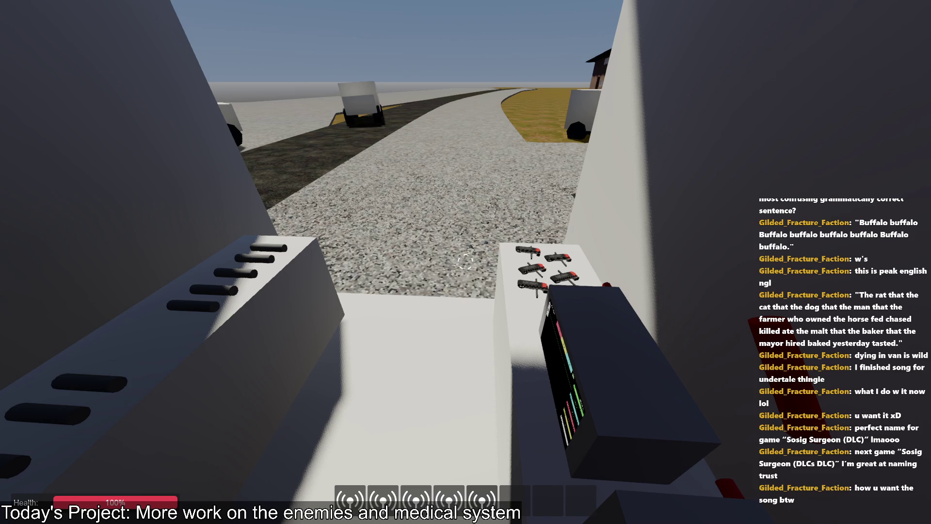
key(alt+Tab)
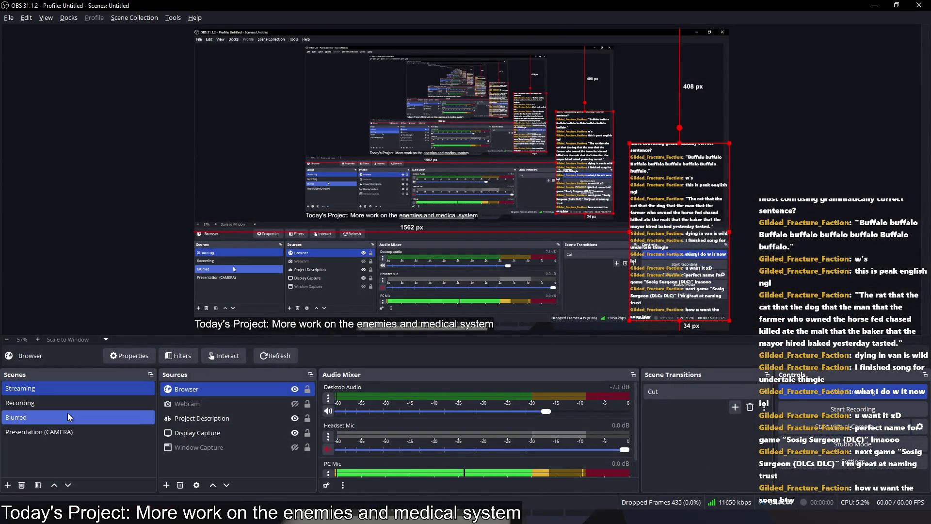
click(67, 413)
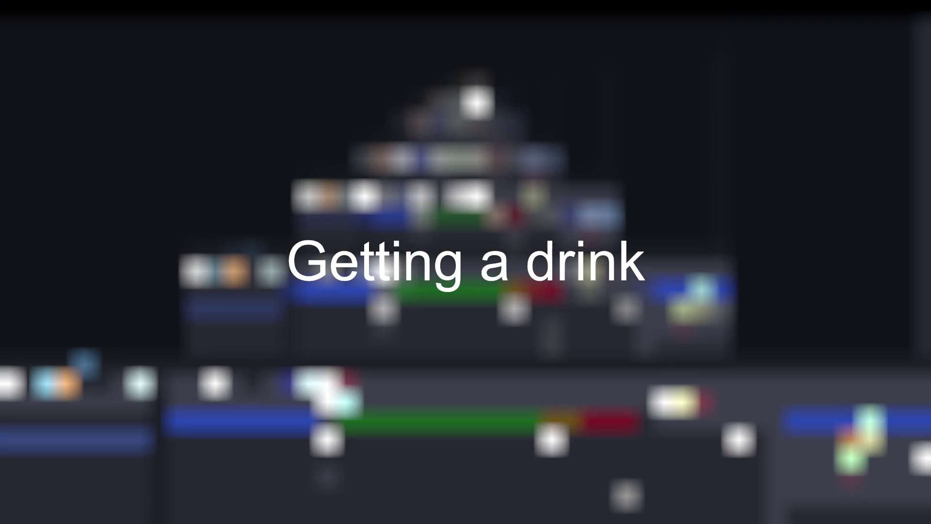
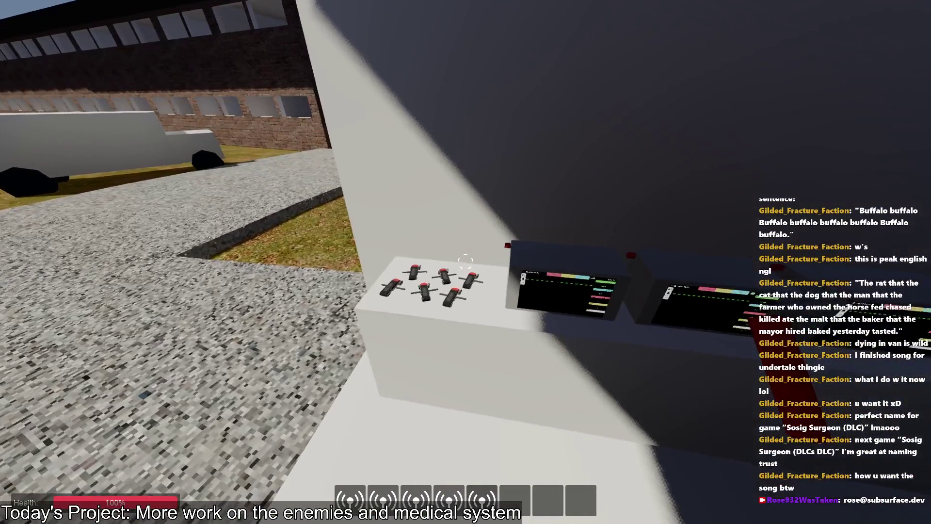
- Walk to the brick building's doorway, then inspect the live ResidenceHall node in the Remote scene tree
key(w)
key(w)
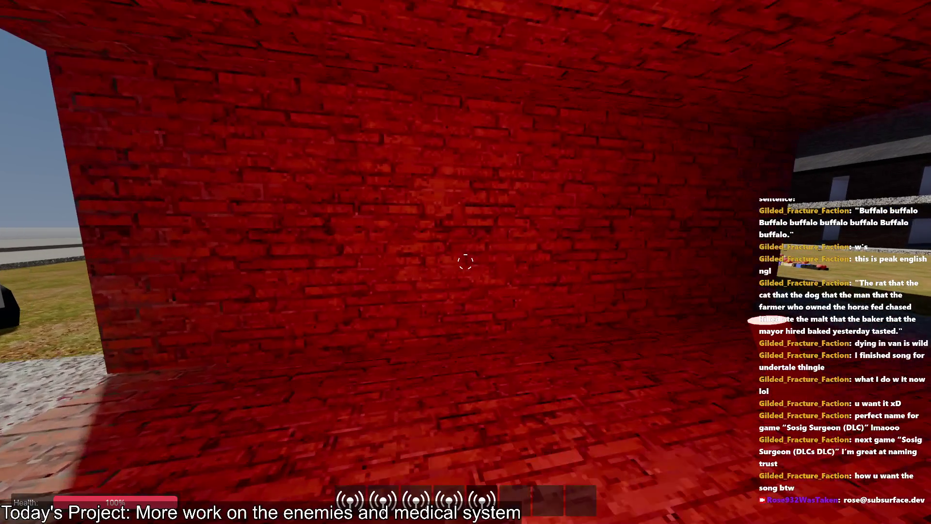
key(alt+Tab)
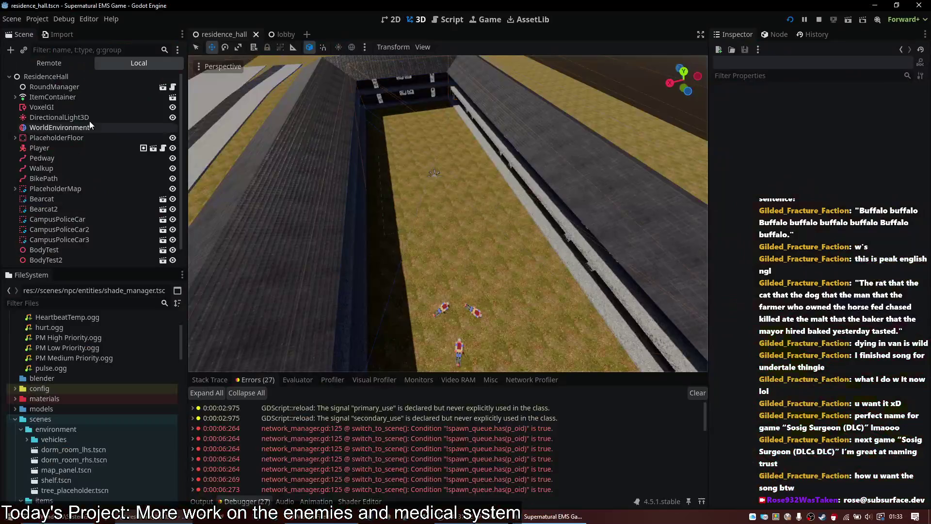
click(80, 67)
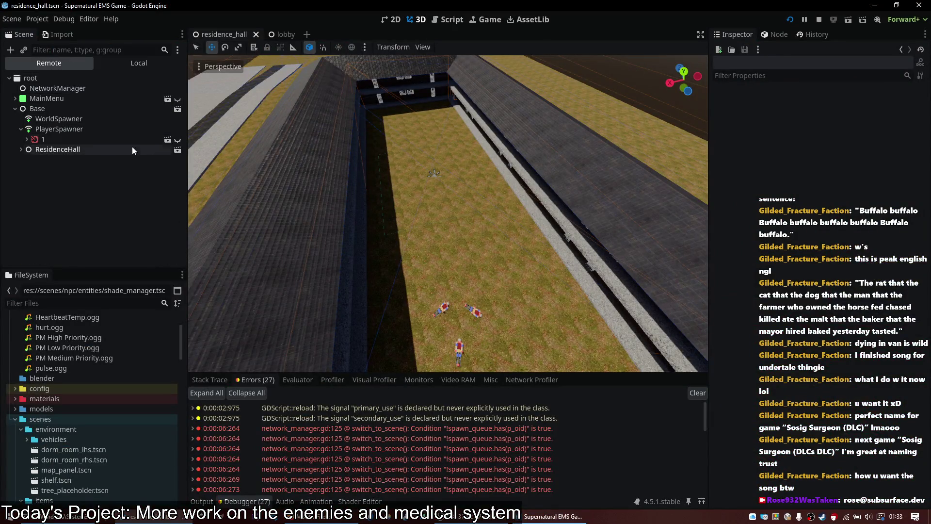
click(77, 148)
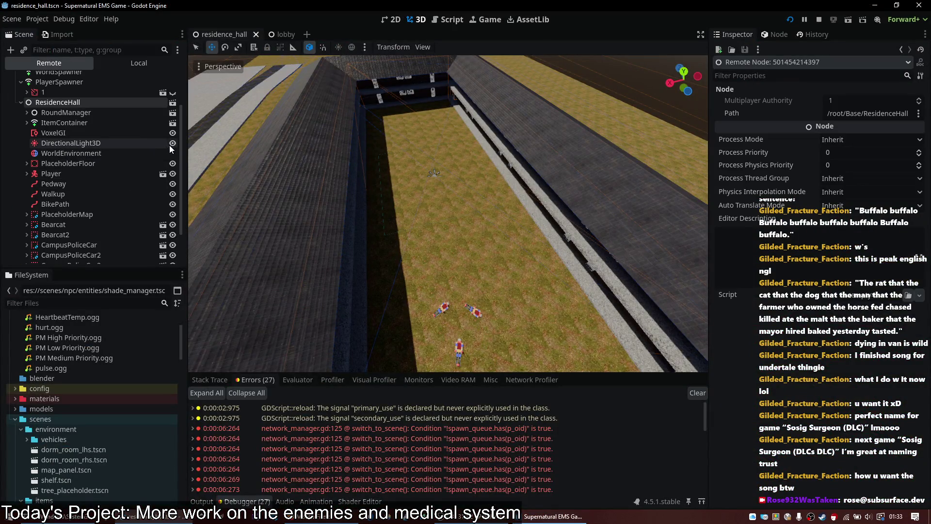
key(alt+Tab)
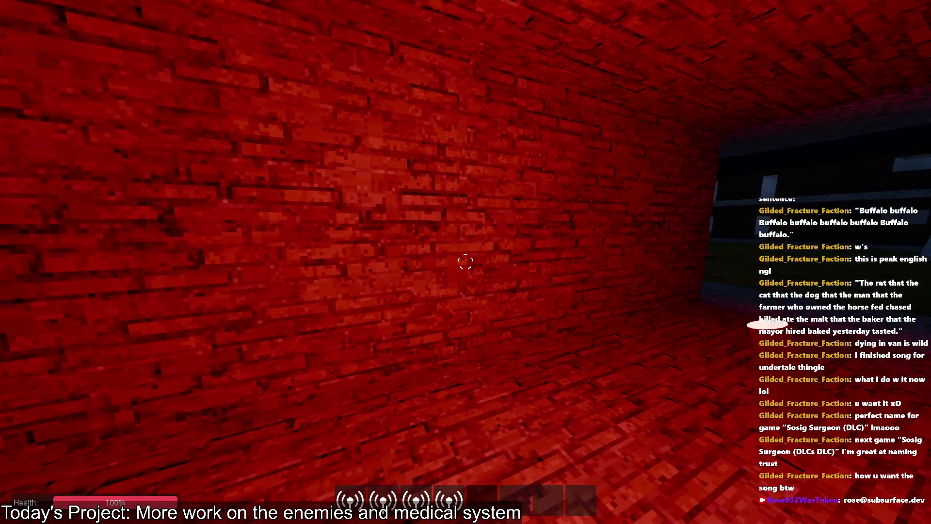
- Walk through the courtyard, the red brick corridor, the monitor building and the tunnel toward the ramp
key(w)
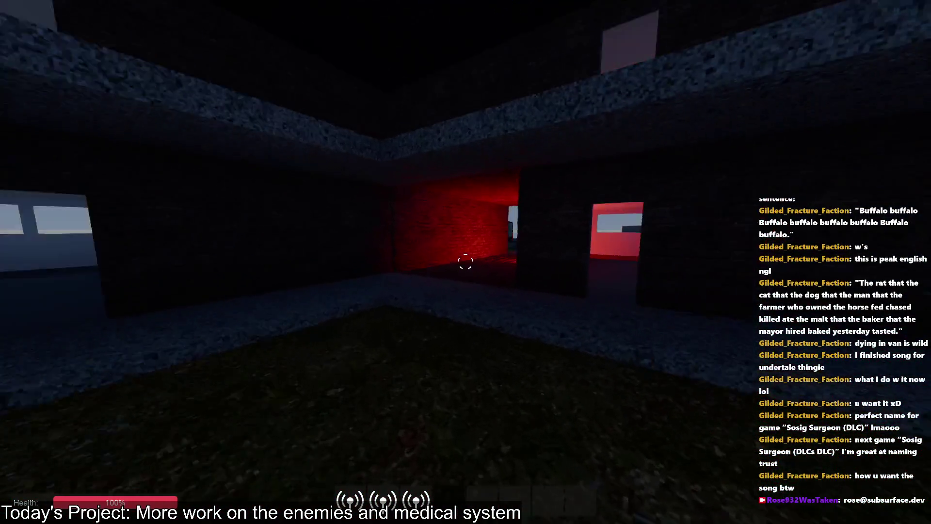
key(w)
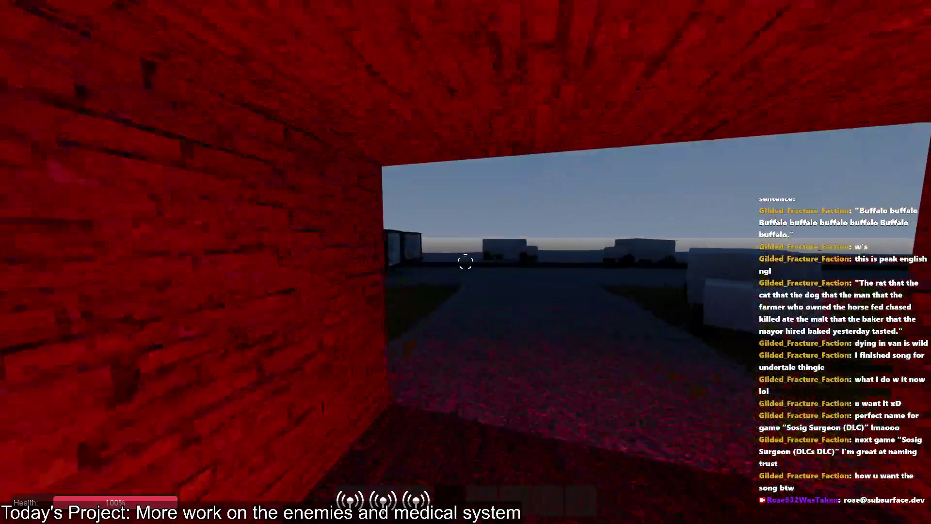
key(w)
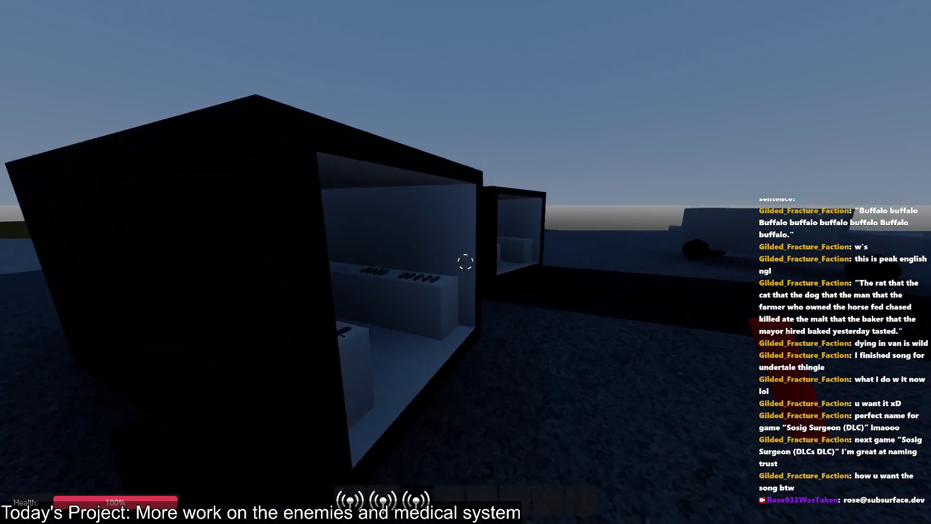
key(w)
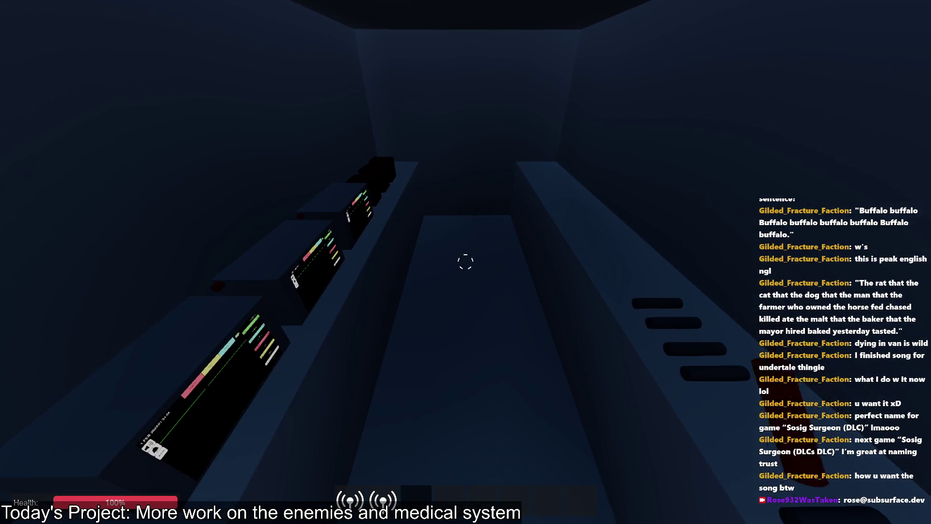
mouse_move(466, 262)
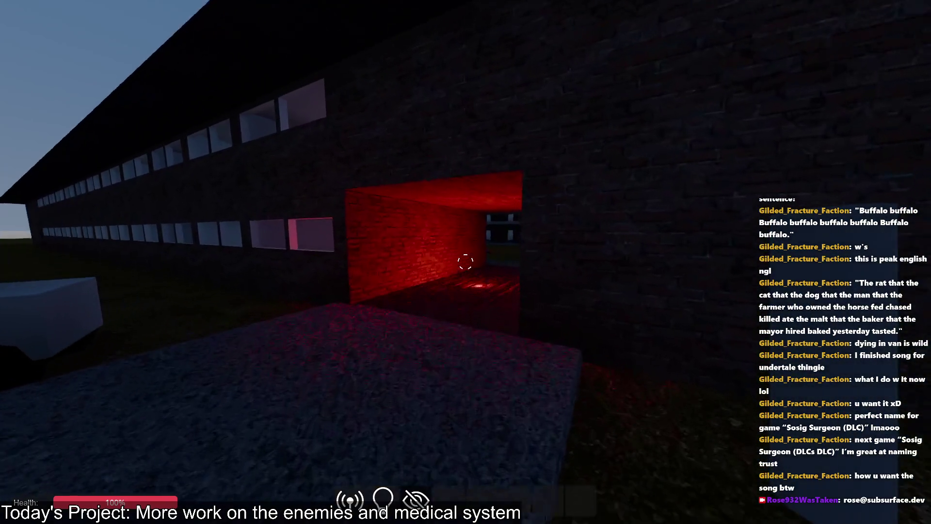
key(w)
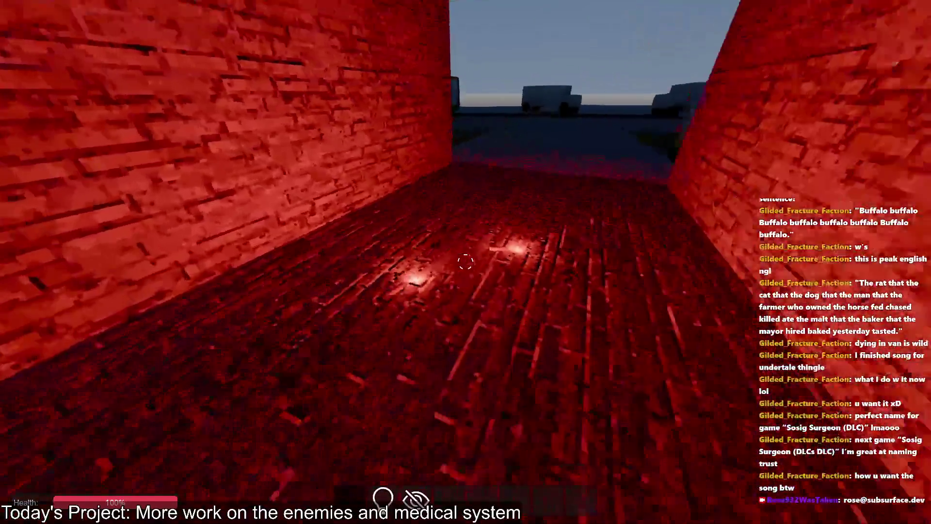
key(w)
key(w)
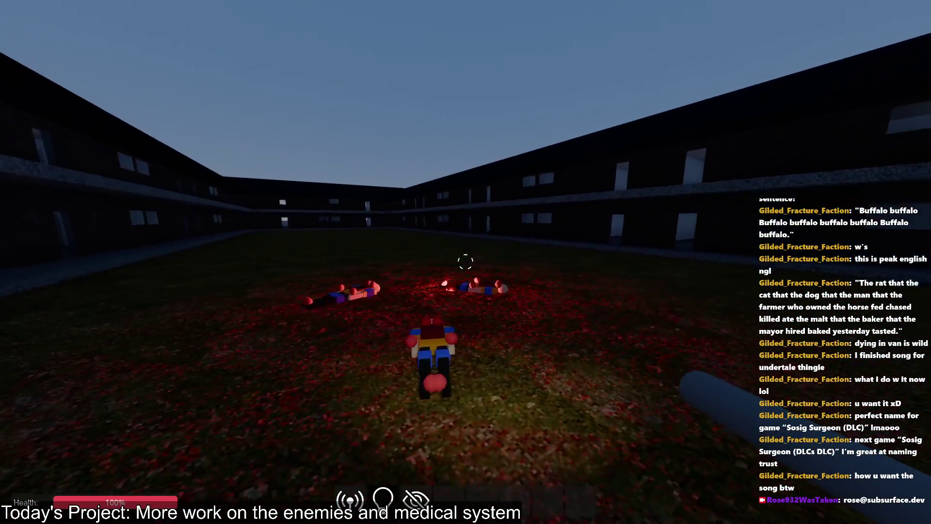
- Climb the stone ramp, follow the ledge past the dark windows, and get onto the wall-top ledge
key(w)
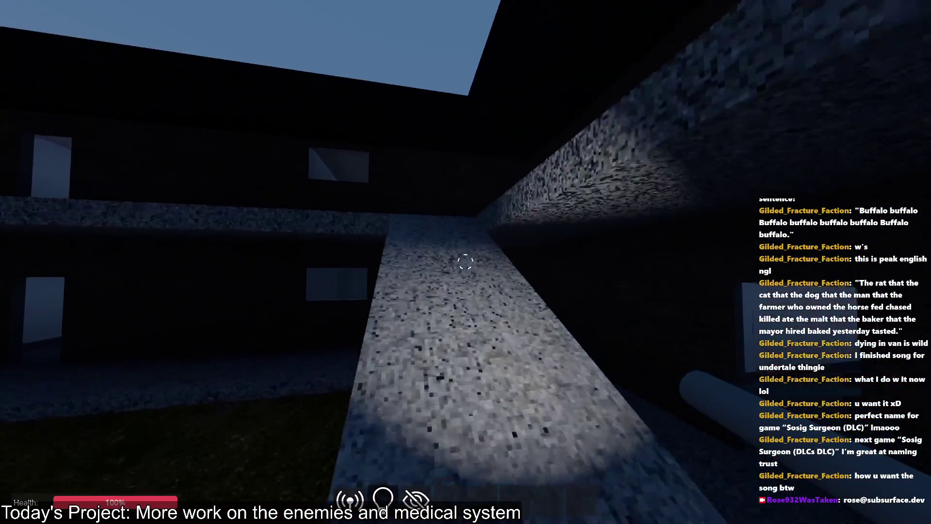
key(w)
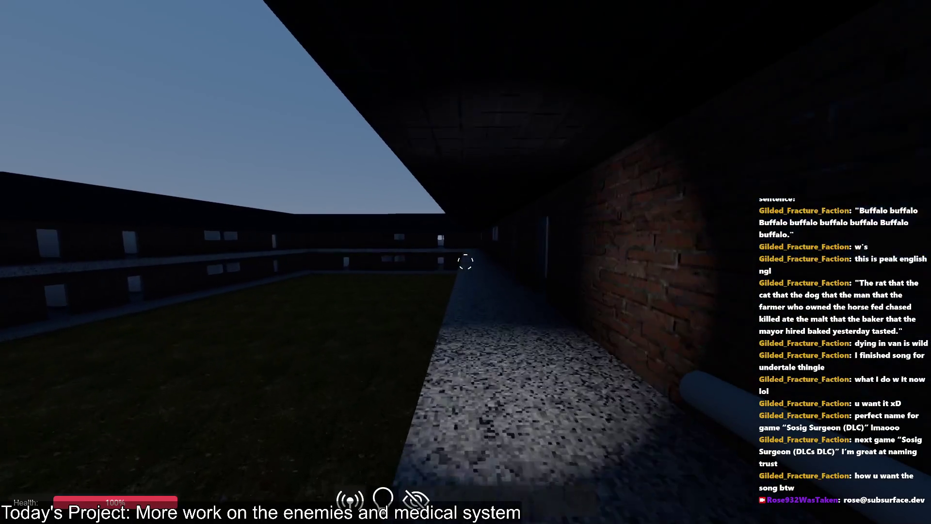
key(w)
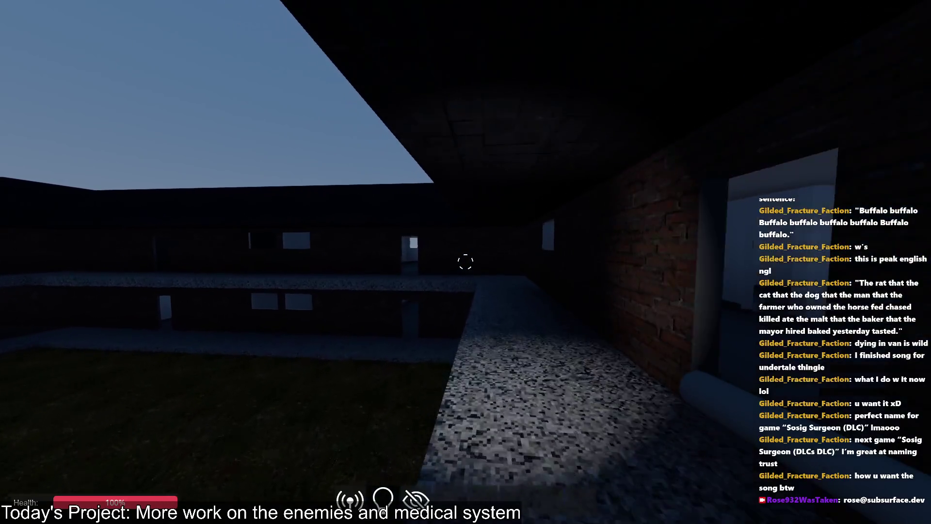
key(w)
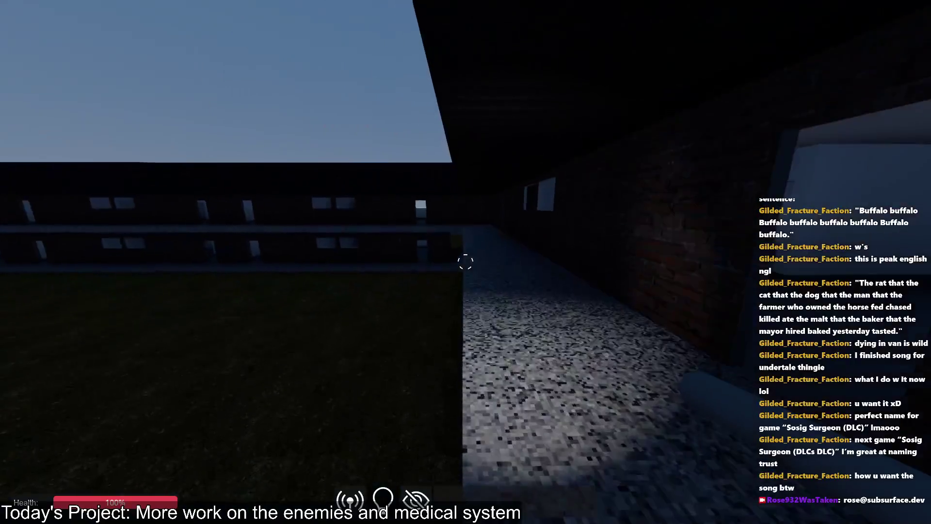
key(w)
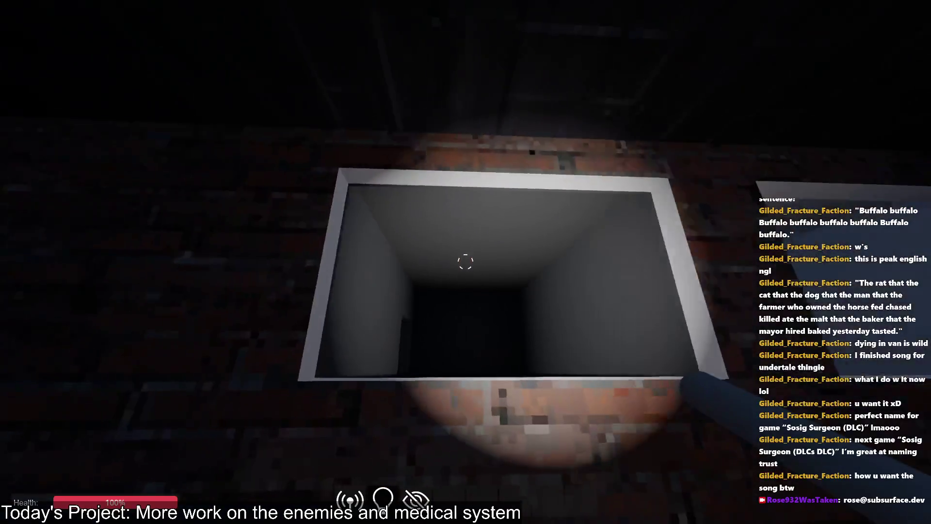
key(w)
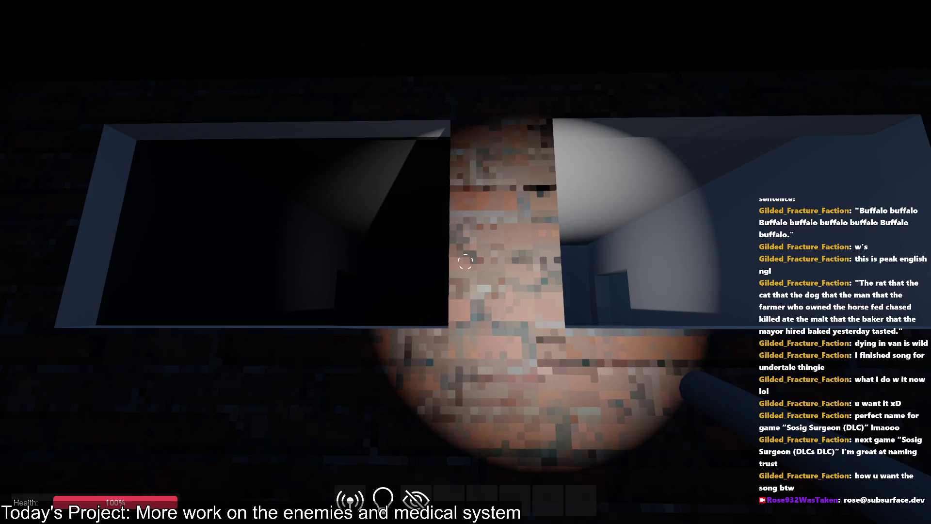
key(w)
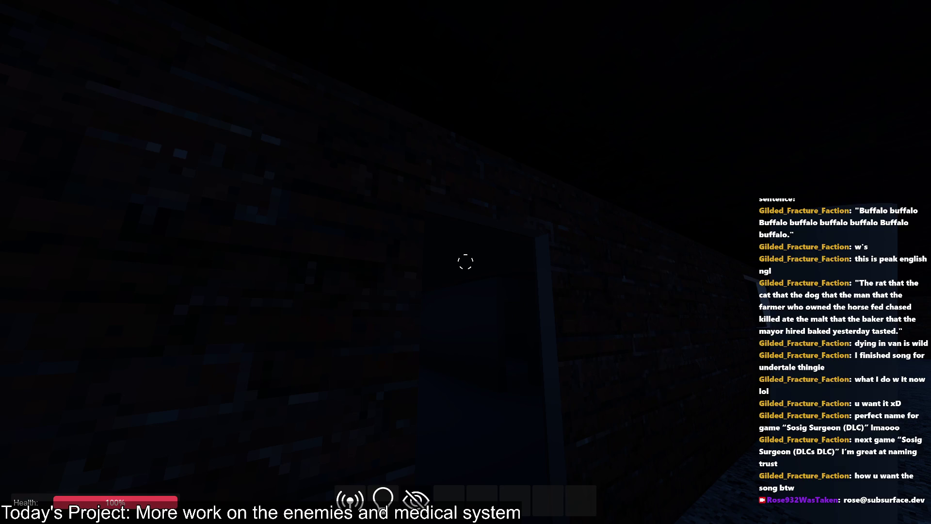
key(w)
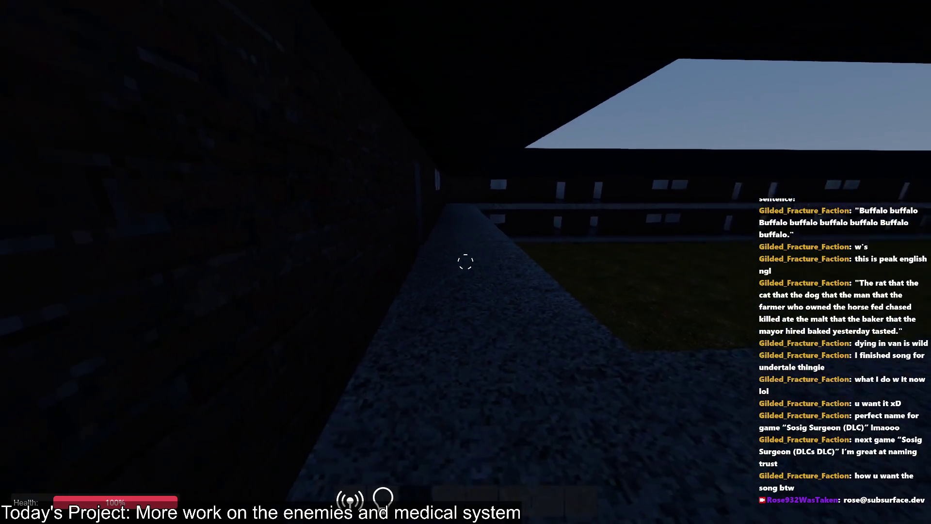
- Enter the red-lit room, drop the radio, and go back and forth toward the grey doorway
key(w)
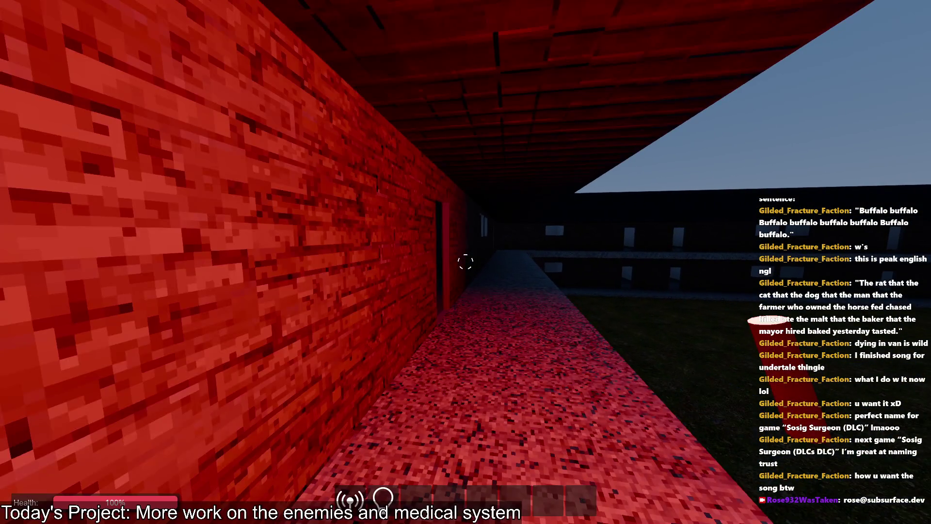
key(w)
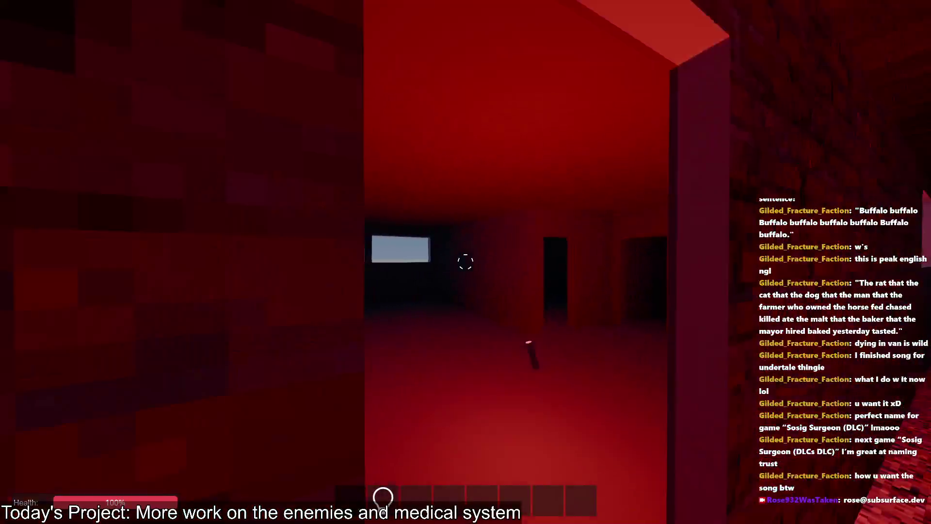
key(w)
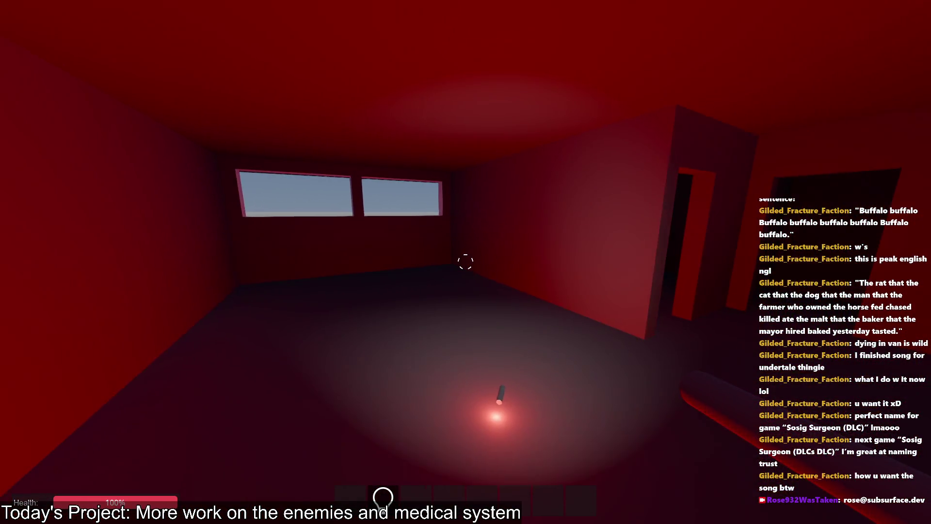
key(w)
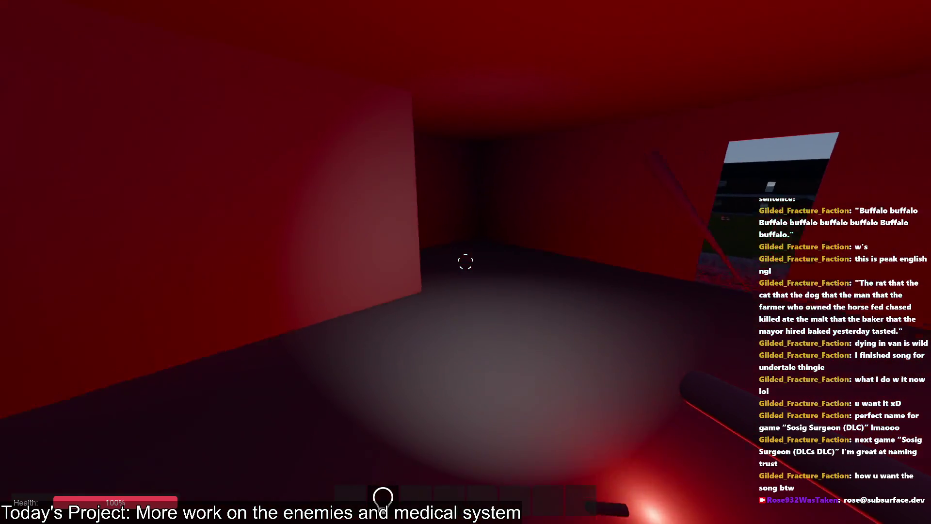
key(w)
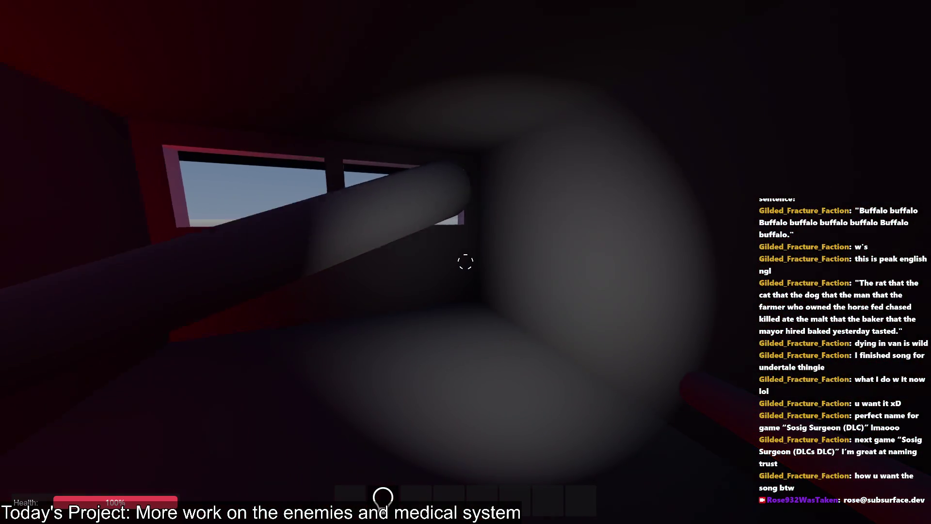
key(w)
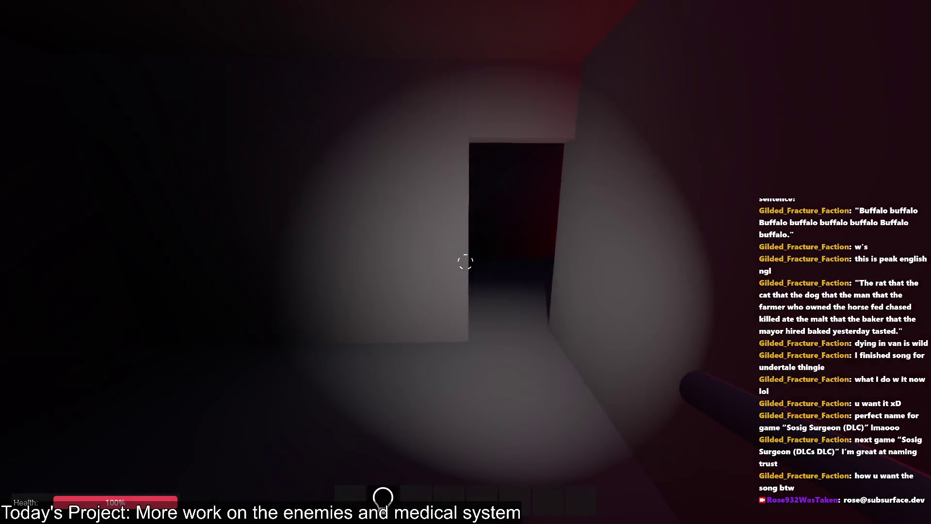
key(w)
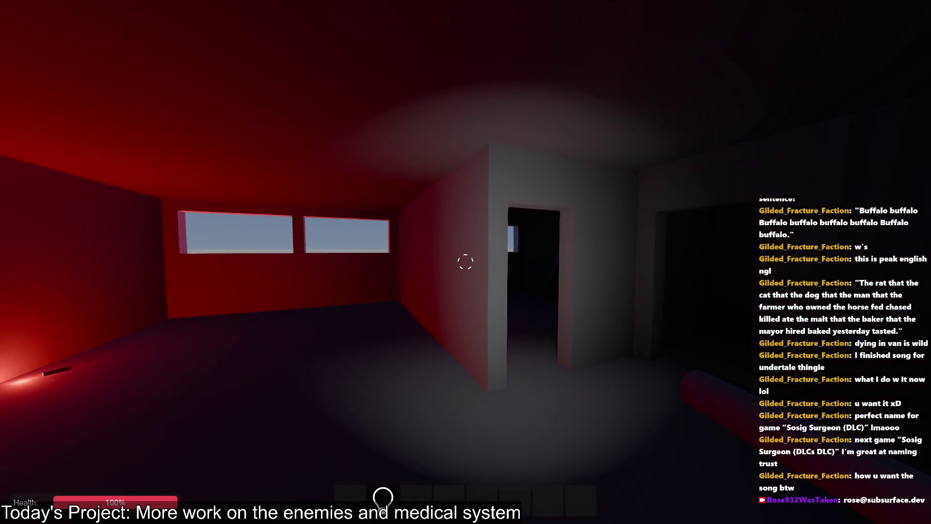
key(w)
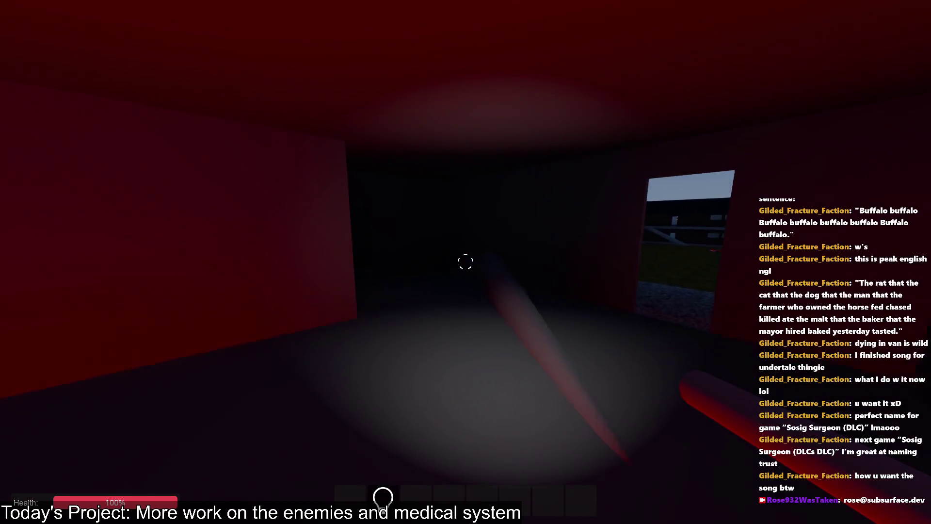
key(w)
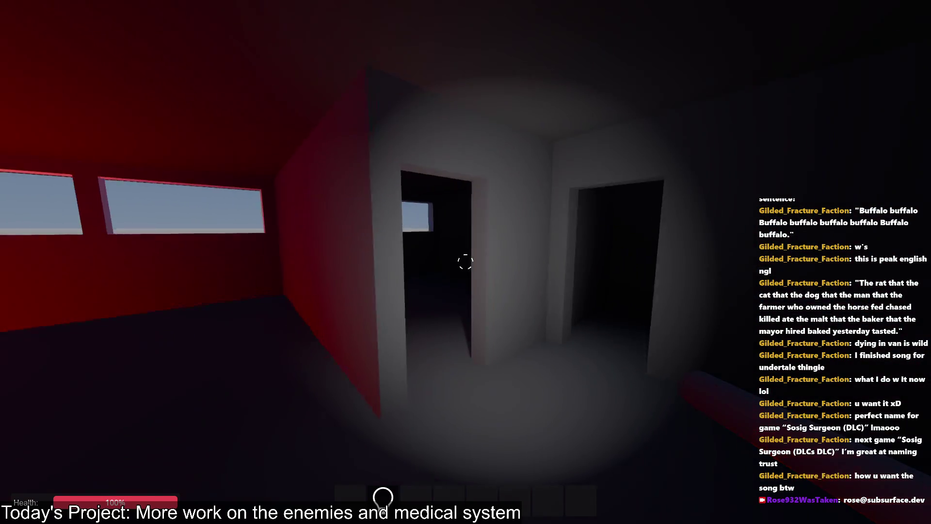
- Walk through the dark and red-lit rooms into the grey room
key(w)
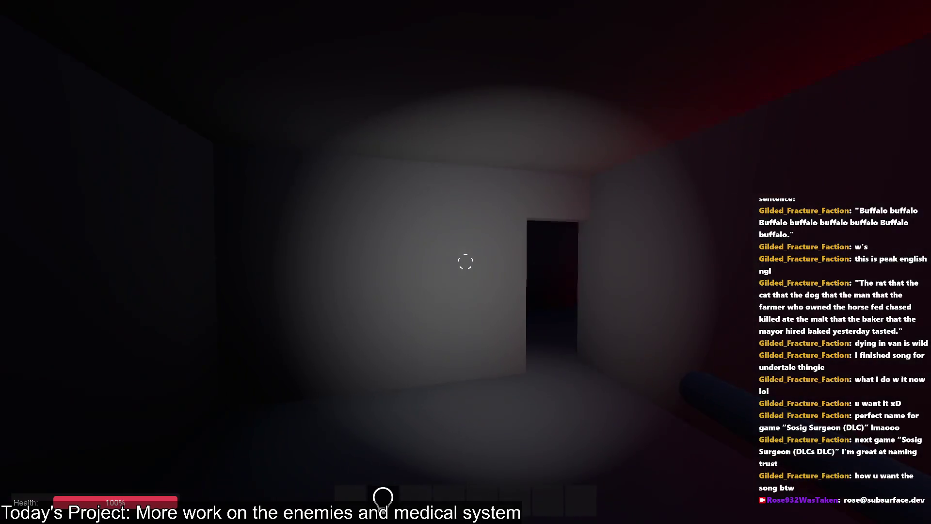
key(w)
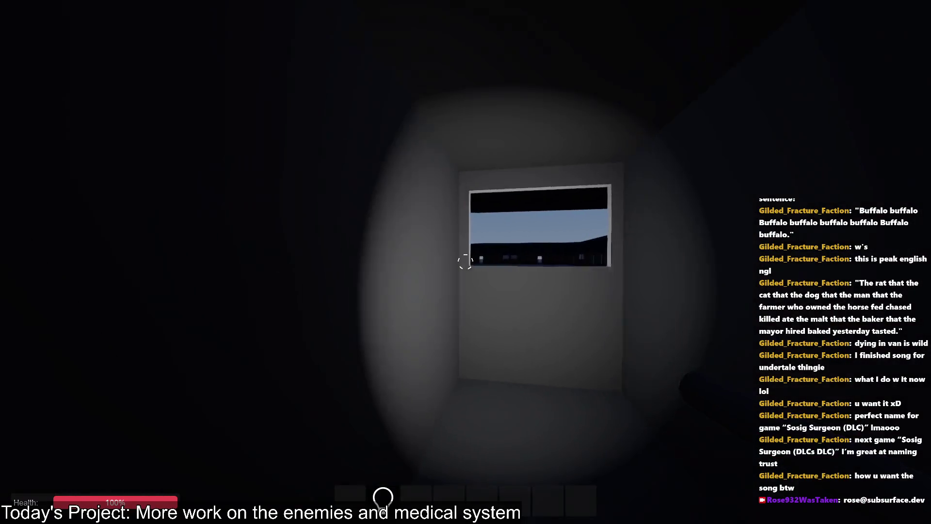
key(w)
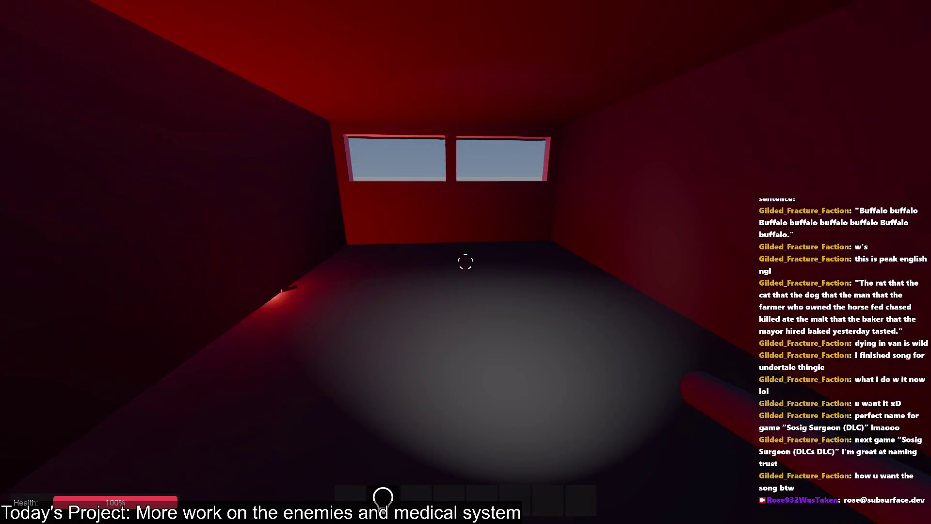
key(w)
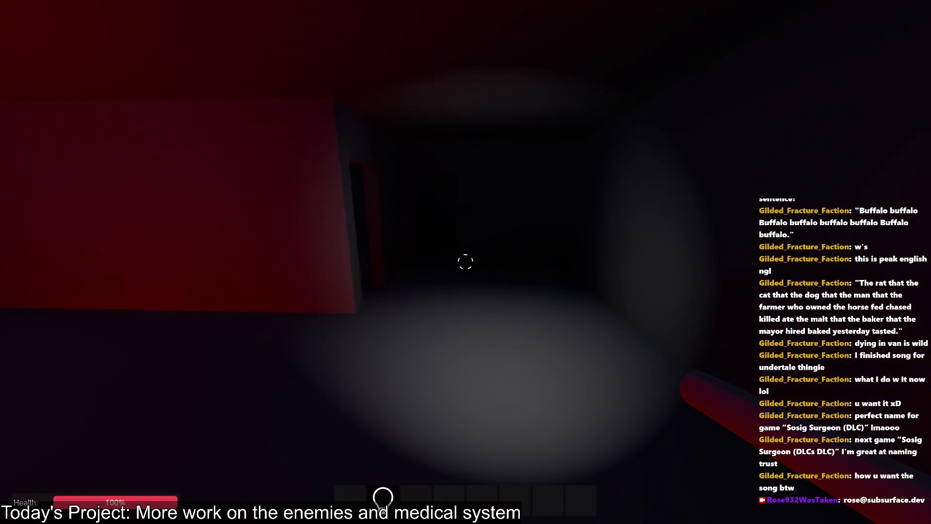
key(w)
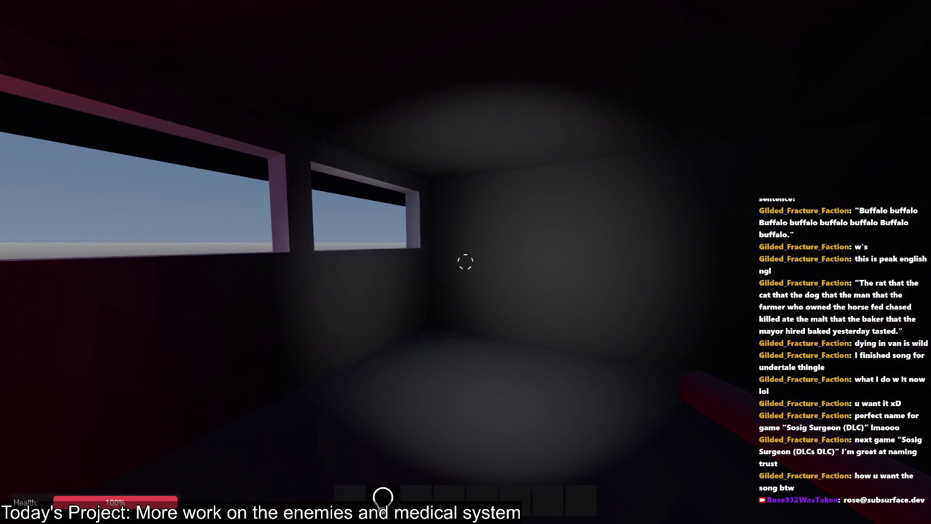
key(w)
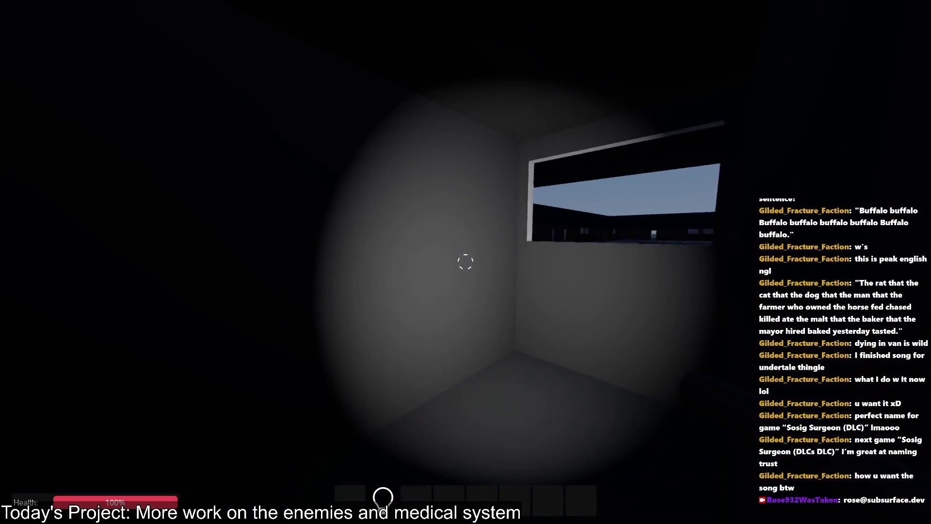
key(w)
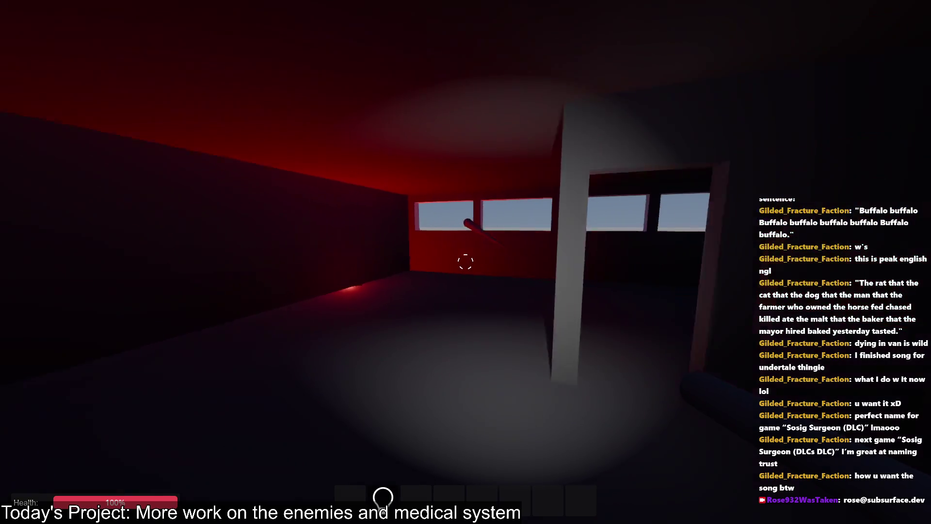
key(w)
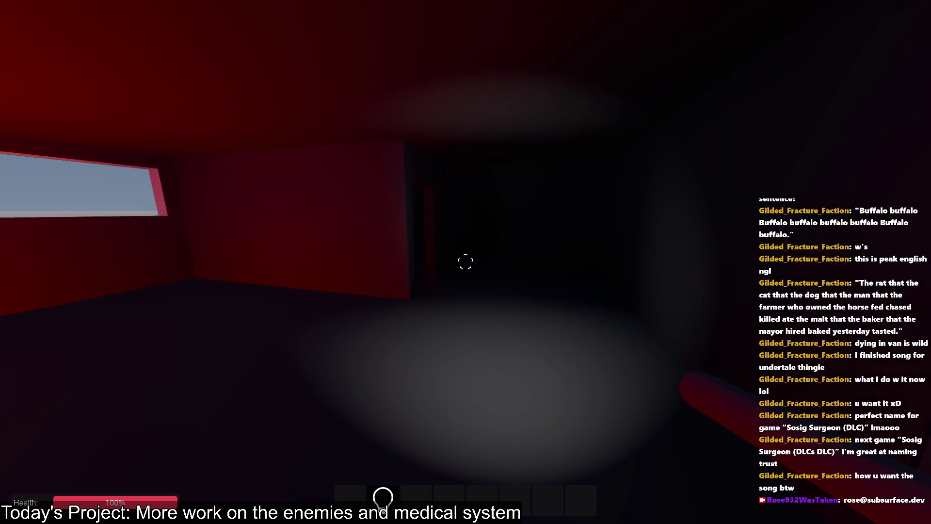
key(w)
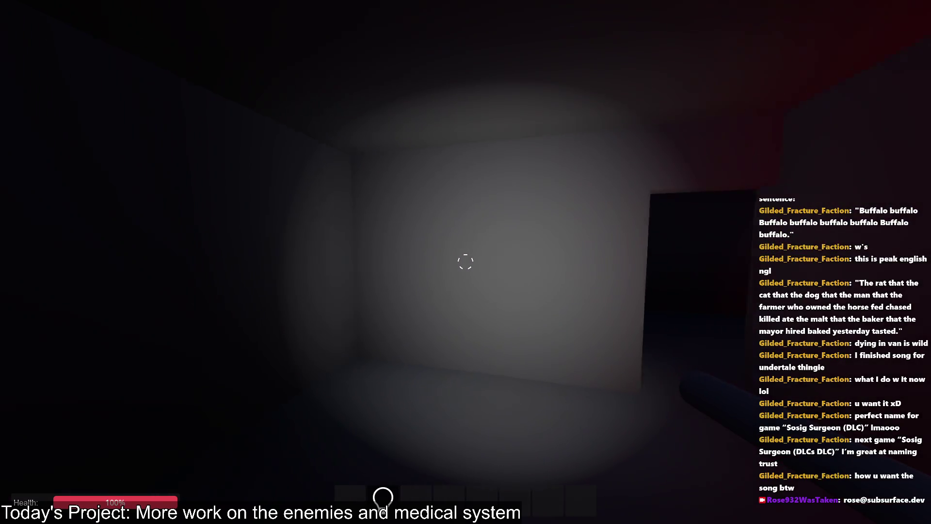
- Back away from the grey wall and check the red room's windows and dark corridor, taking damage
key(s)
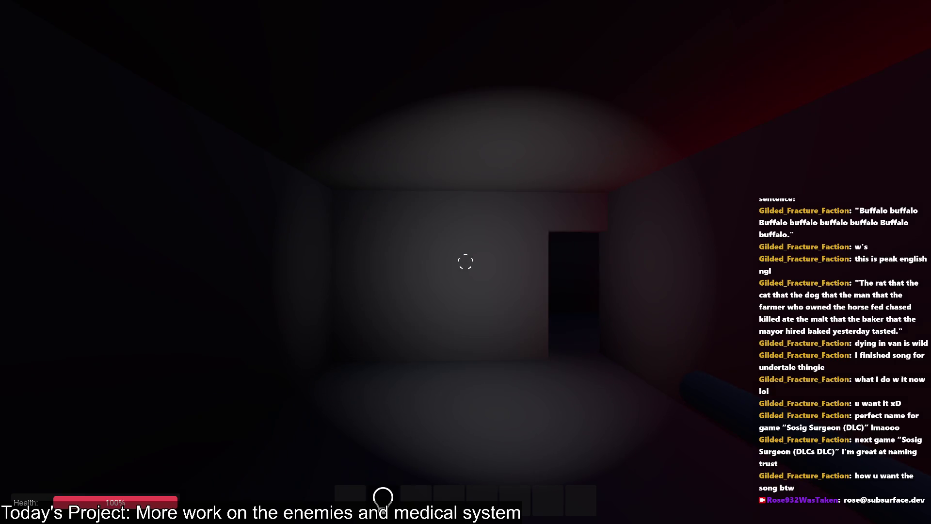
key(w)
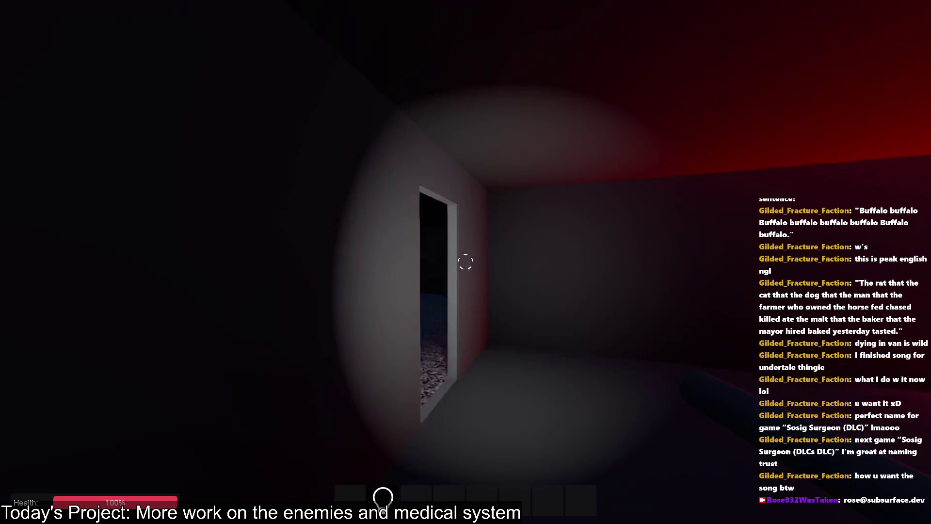
key(w)
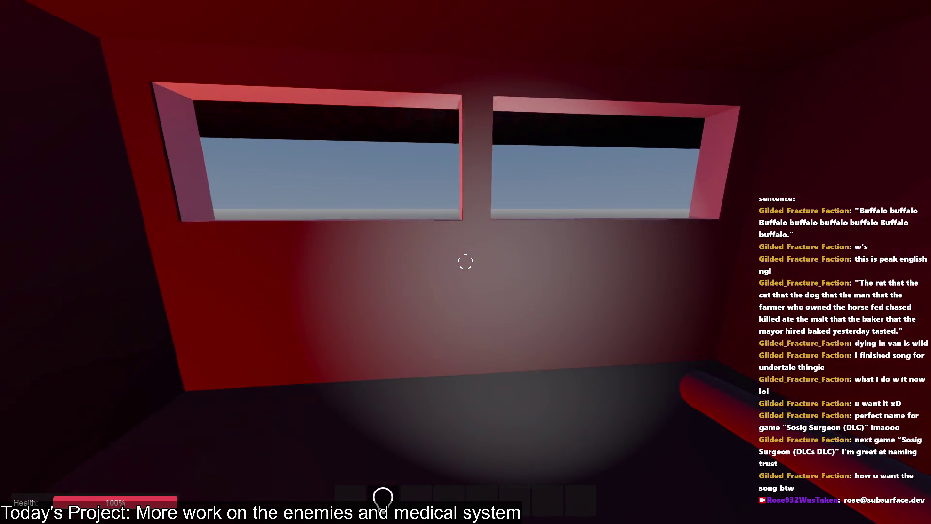
key(w)
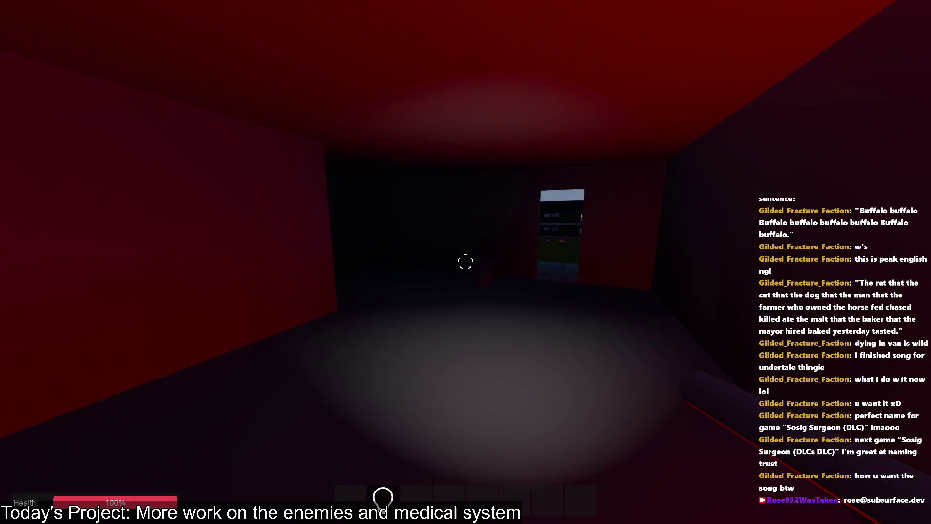
key(w)
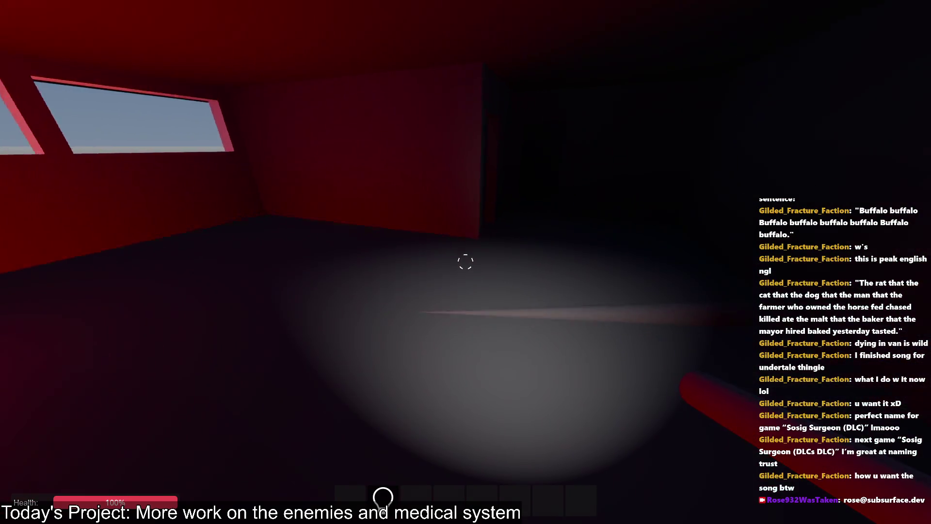
key(w)
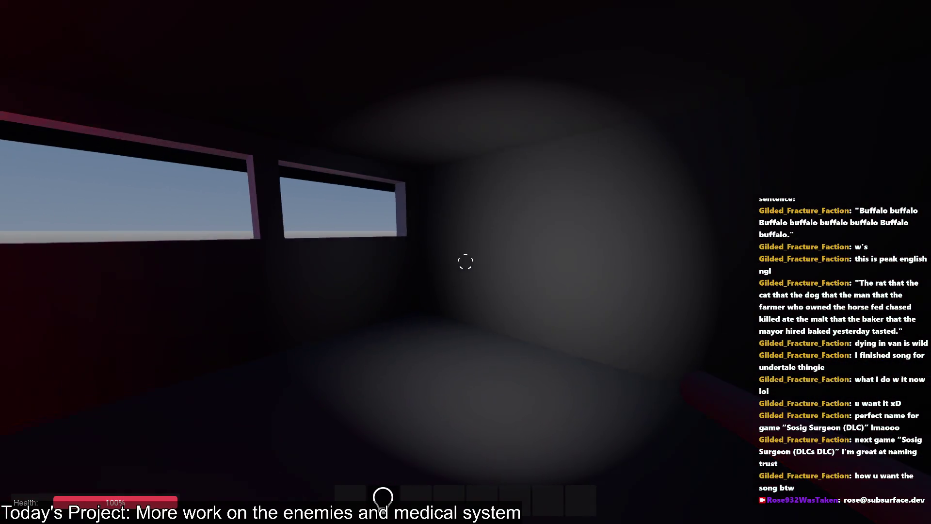
key(w)
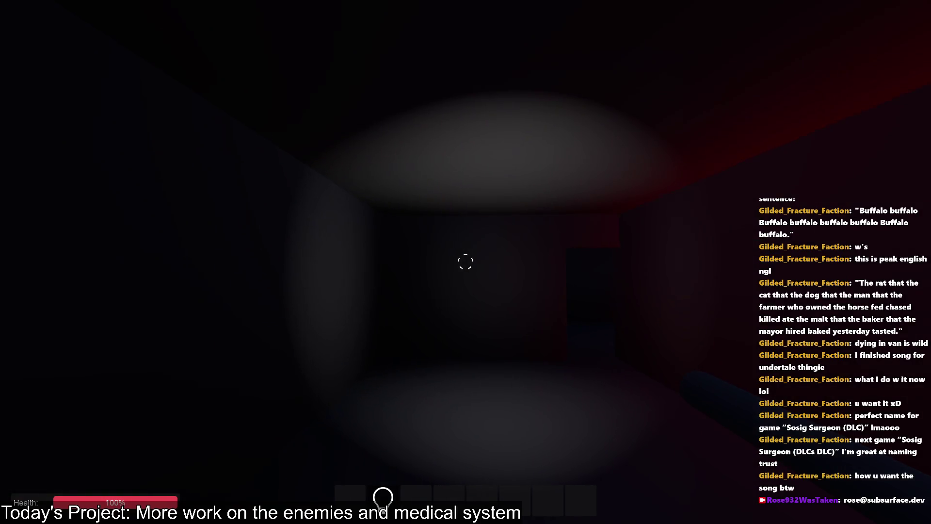
key(w)
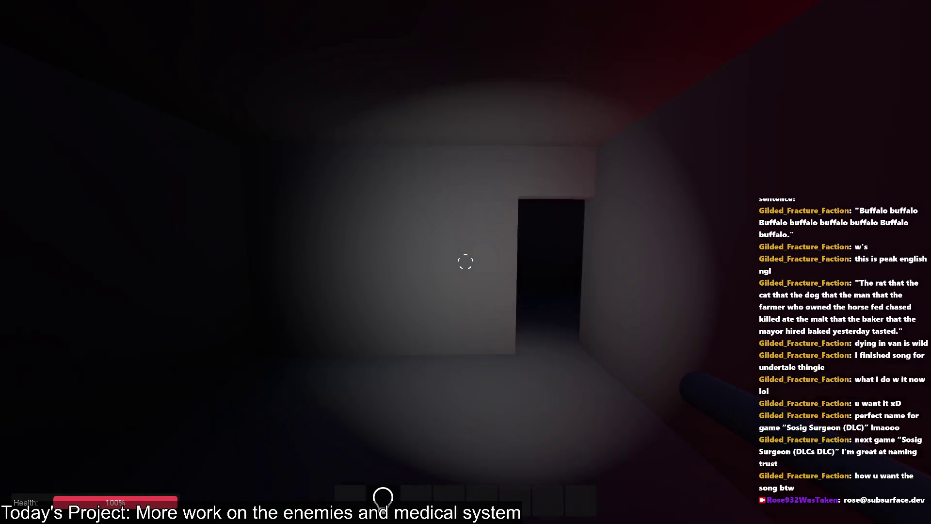
key(s)
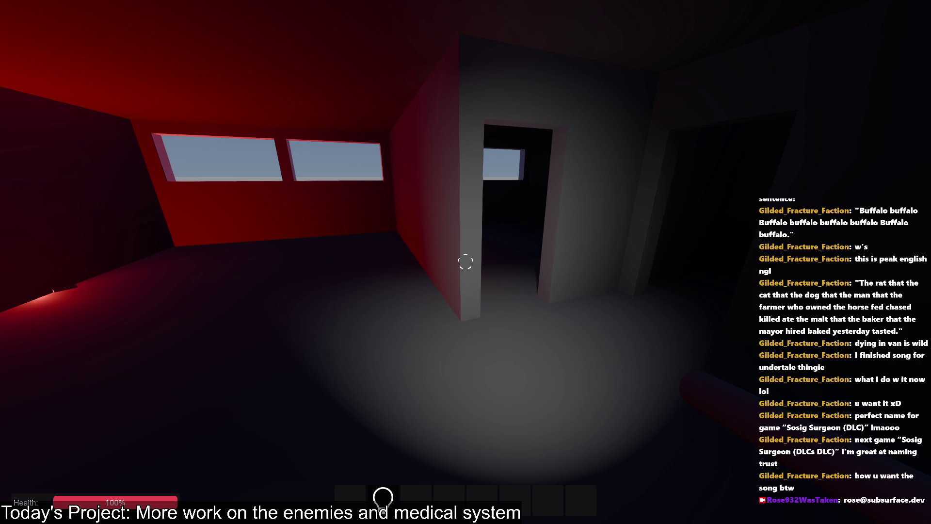
key(w)
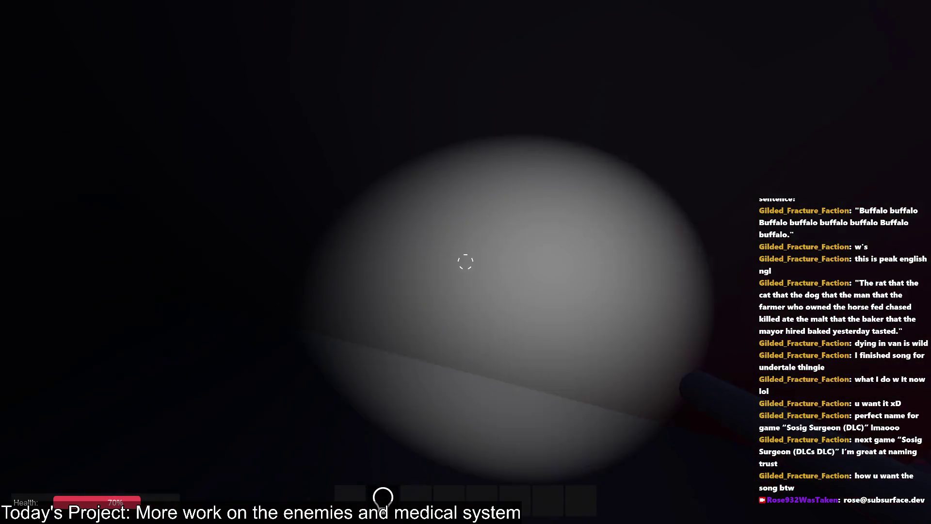
- Follow the red corridor through the grey room and climb out the window into the courtyard
key(w)
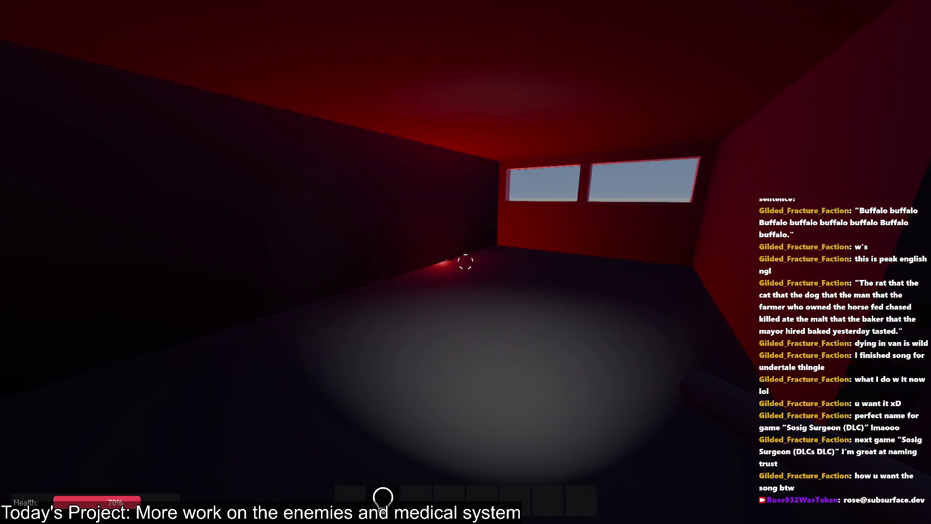
key(w)
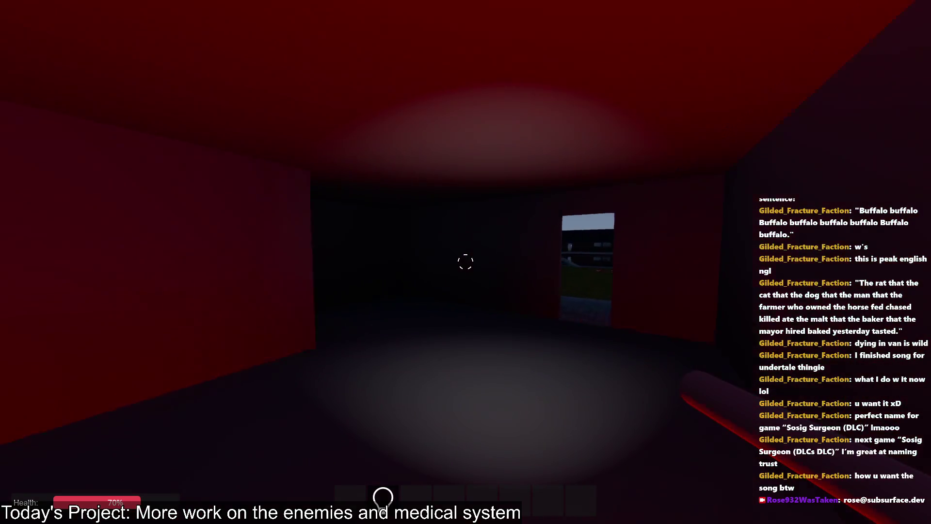
key(w)
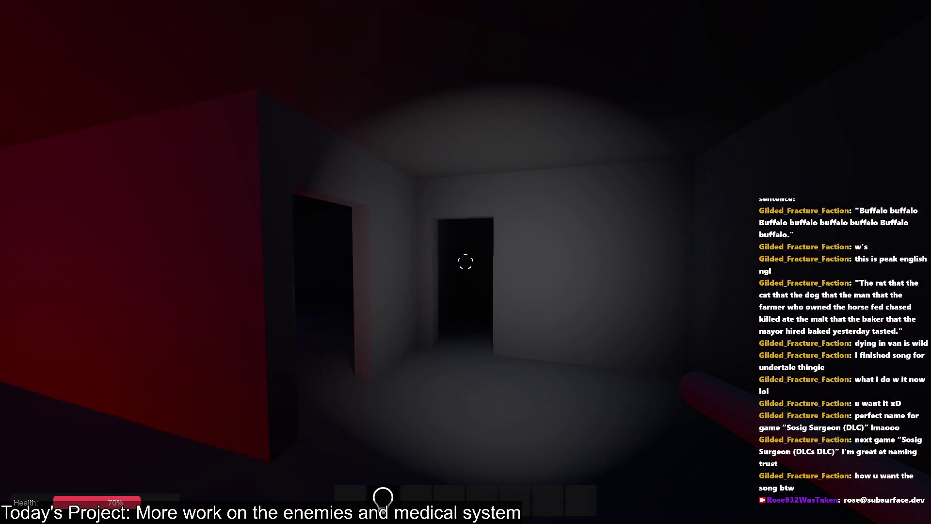
key(w)
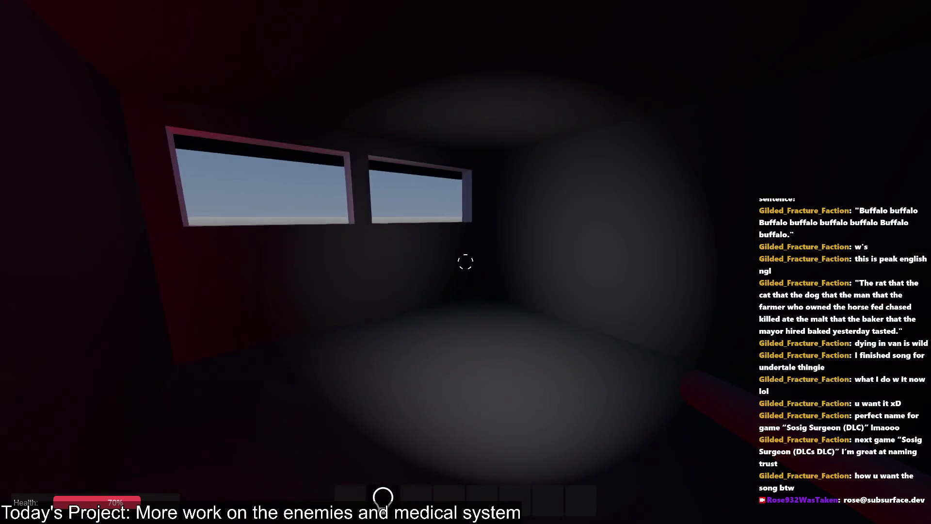
key(w)
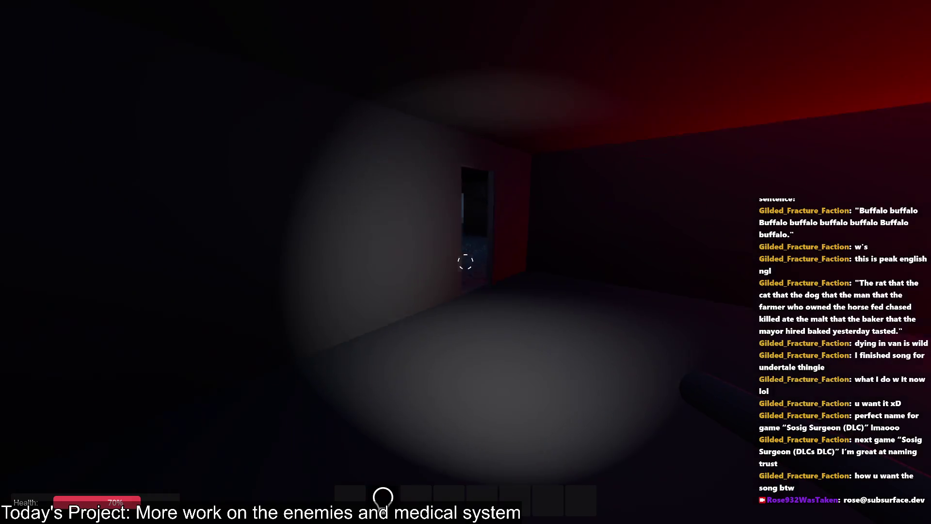
key(w)
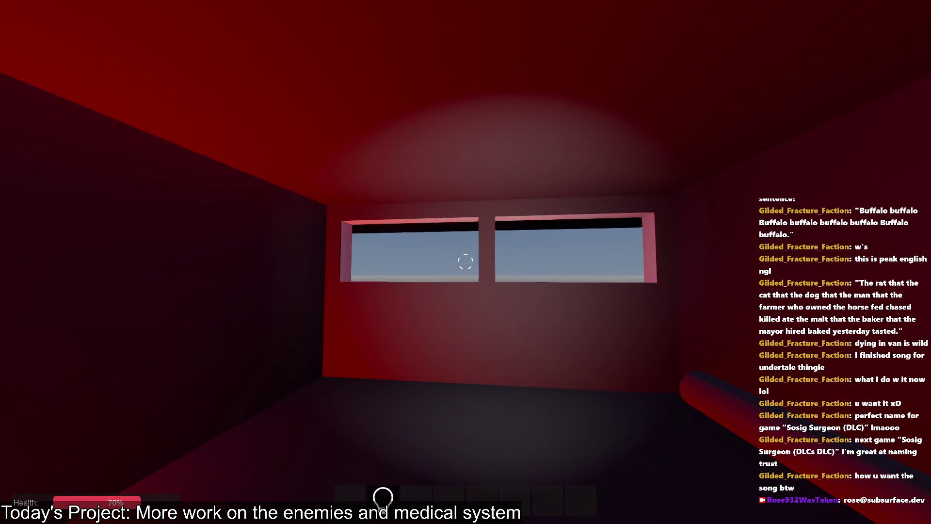
key(w)
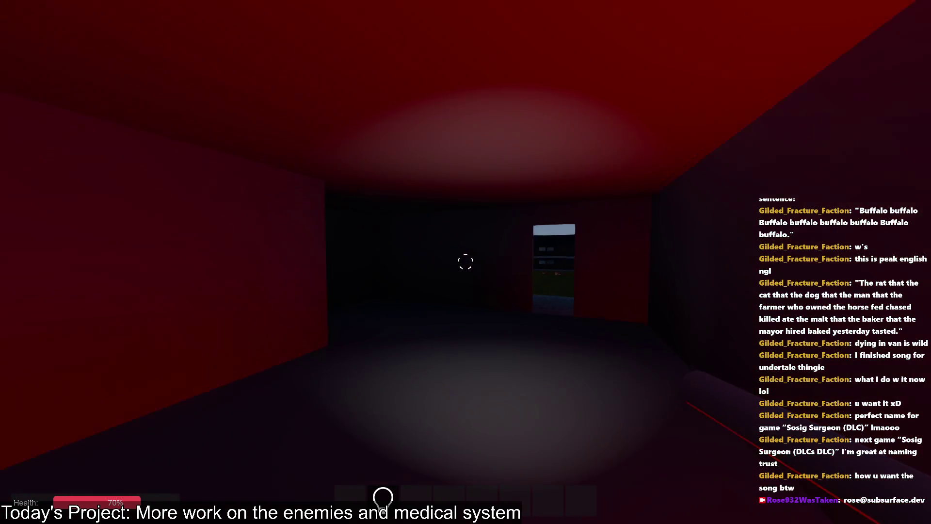
key(w)
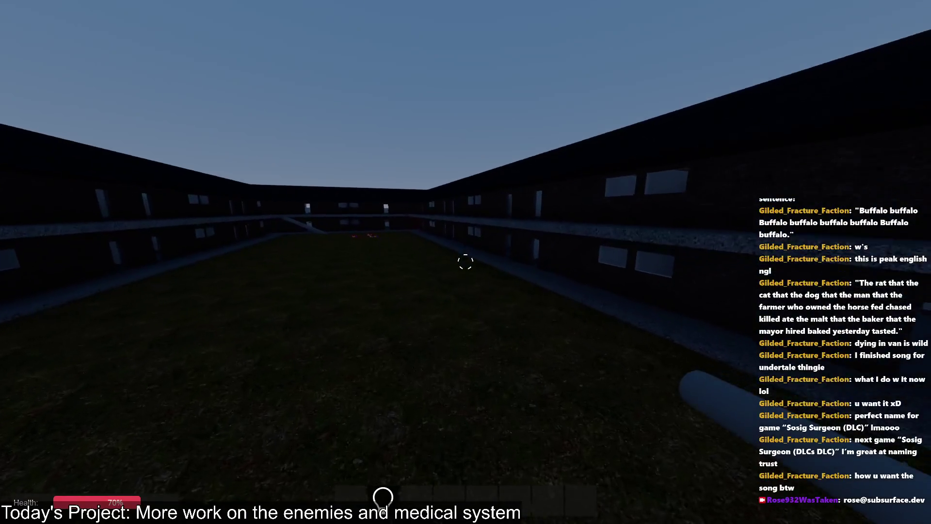
- In the editor's Remote tree, expand RoundManager and select ShadeManager to see its live values
key(alt+Tab)
scroll(91, 154, up, 2)
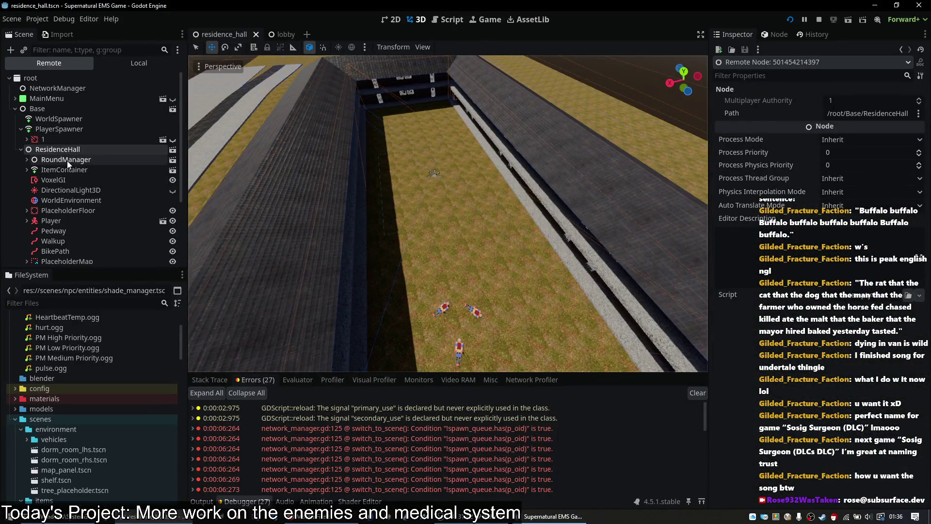
click(67, 160)
click(71, 169)
click(76, 180)
scroll(749, 267, down, 3)
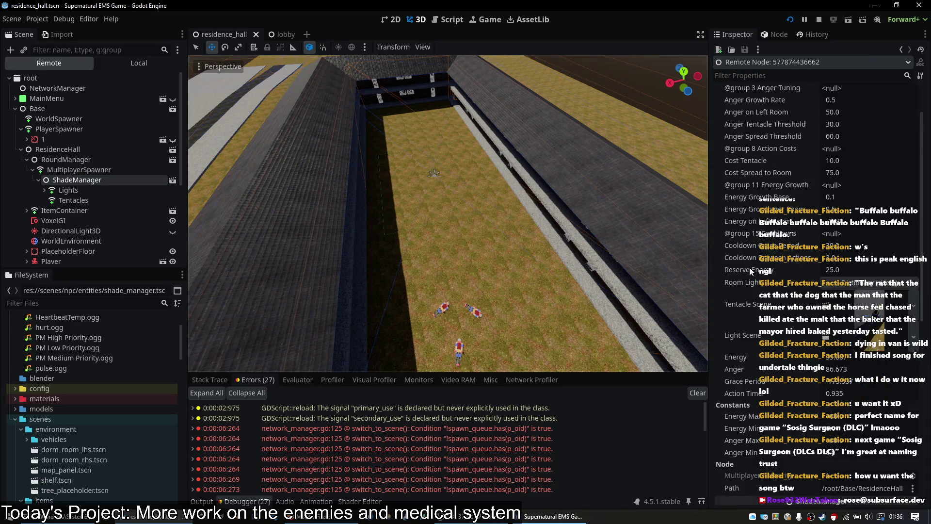
- Return to the game and cross the courtyard toward the concrete ramp and walkway
key(alt+Tab)
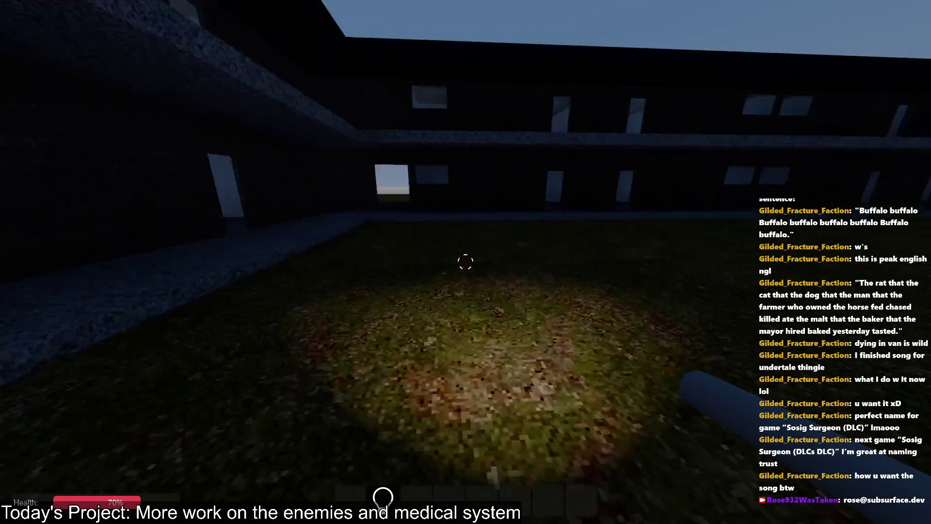
key(w)
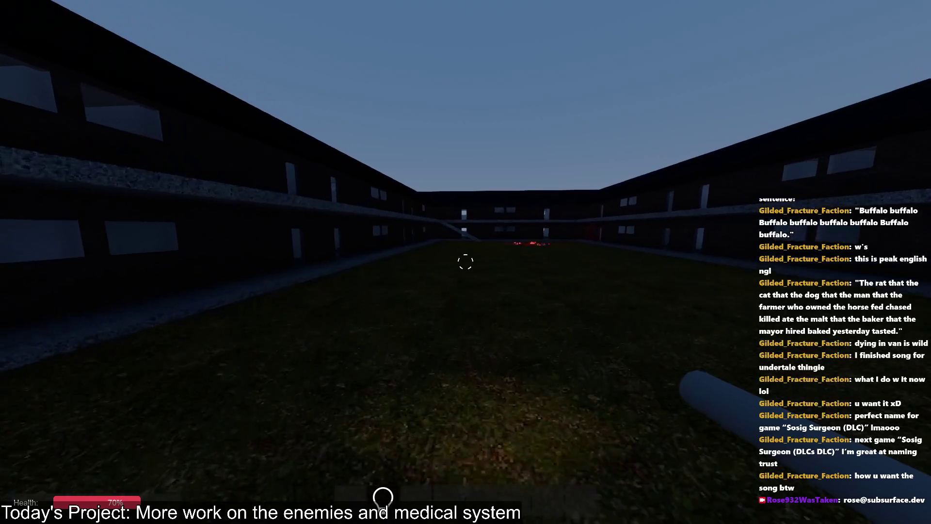
key(w)
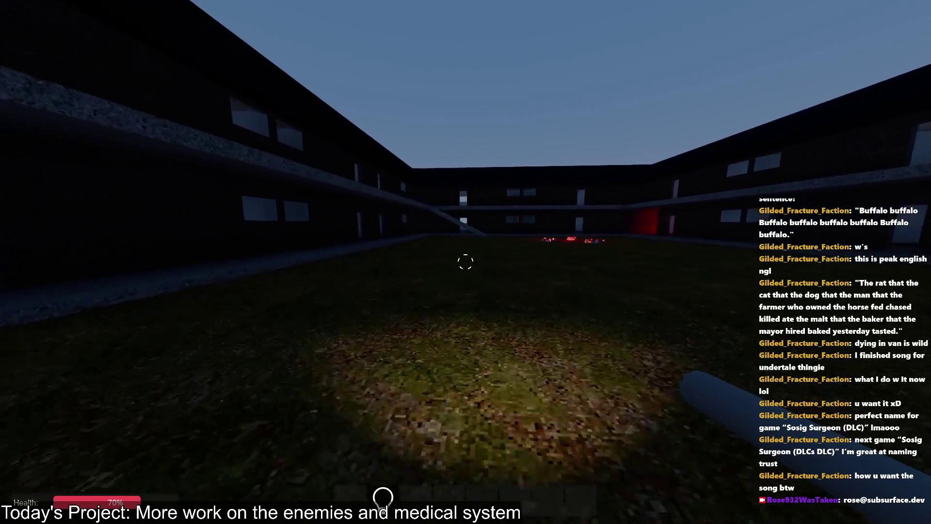
key(w)
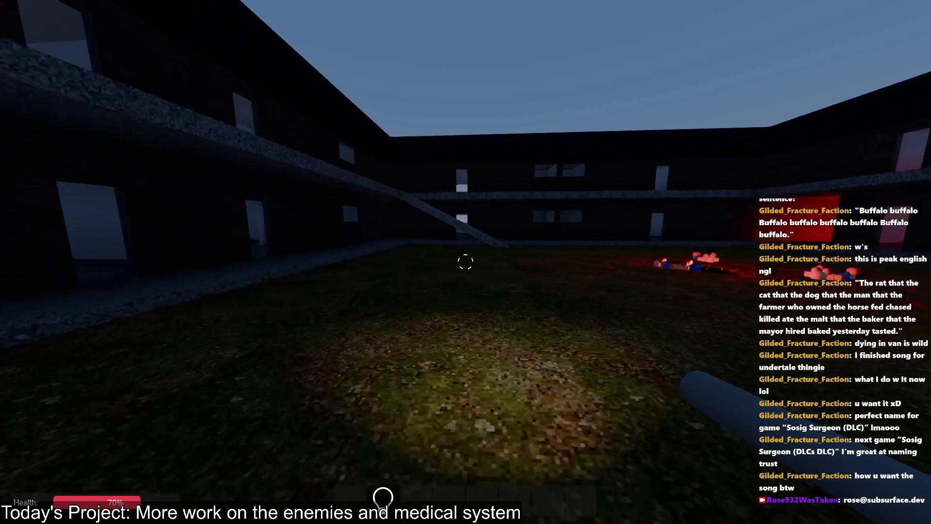
key(w)
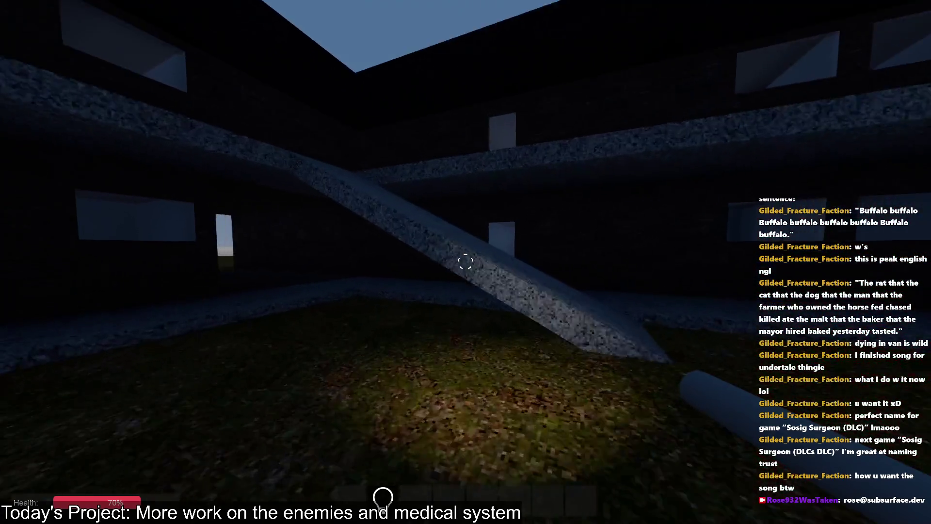
key(w)
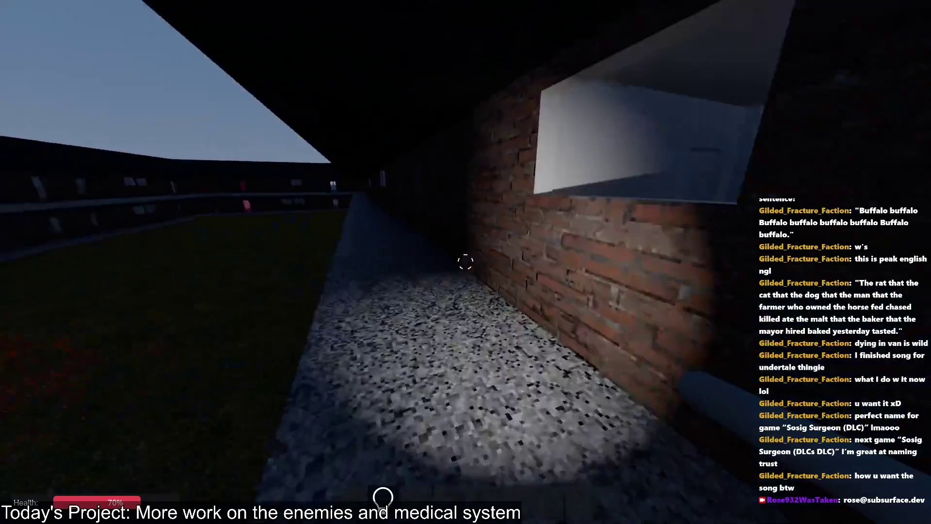
- Follow the walkway into the red-lit room as health drops to 40%, then return to the editor
key(w)
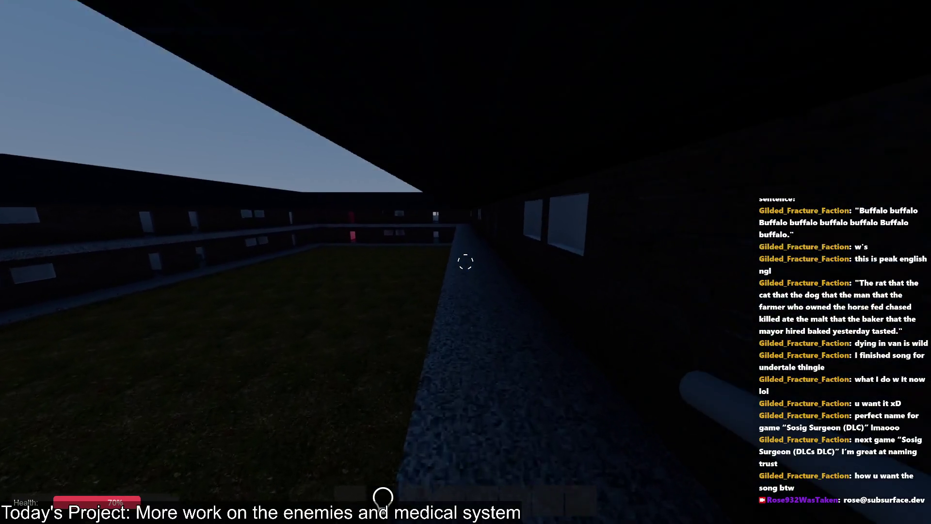
key(w)
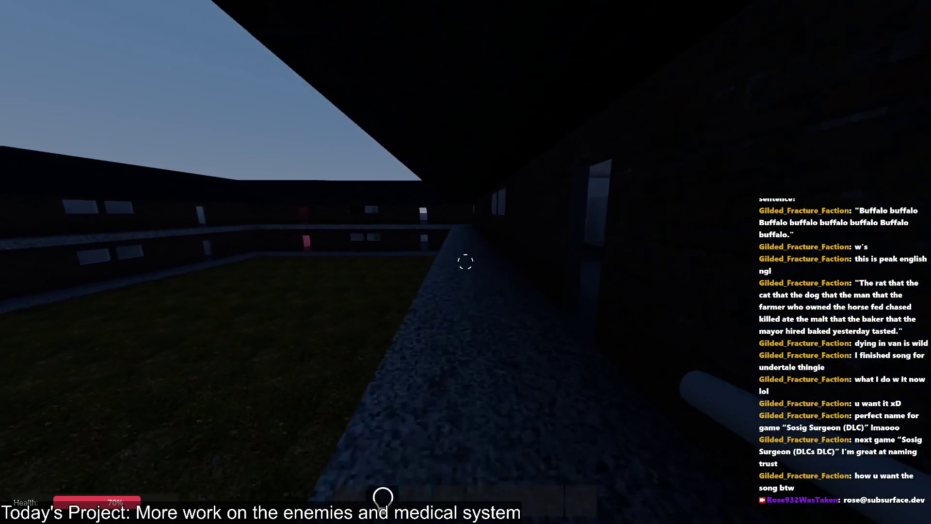
key(w)
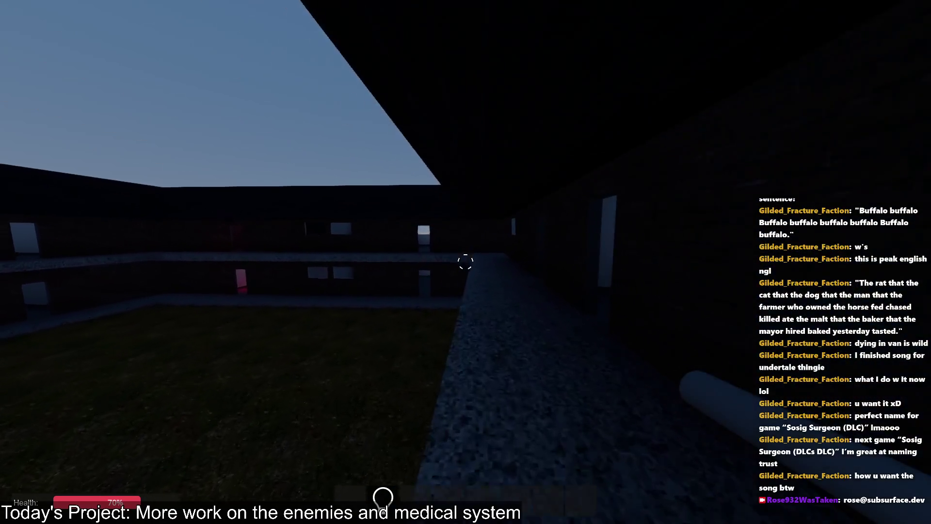
key(w)
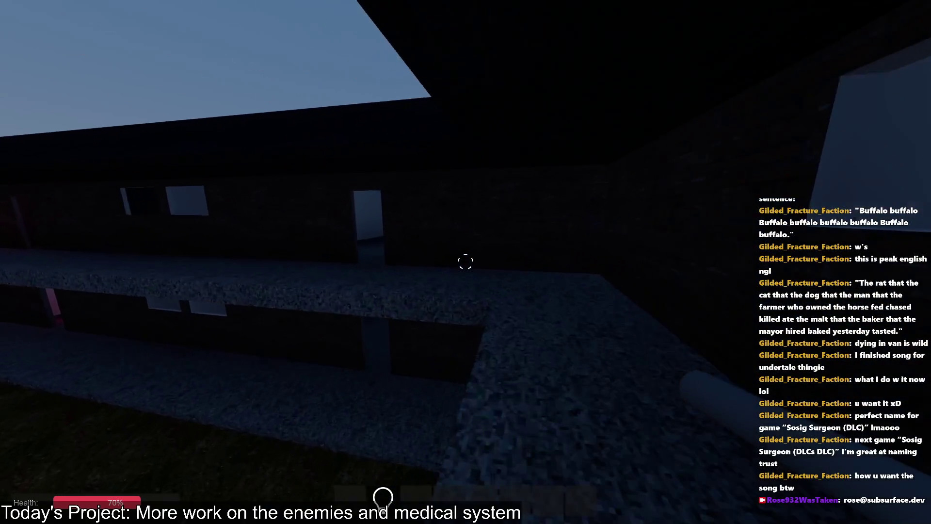
key(f)
key(w)
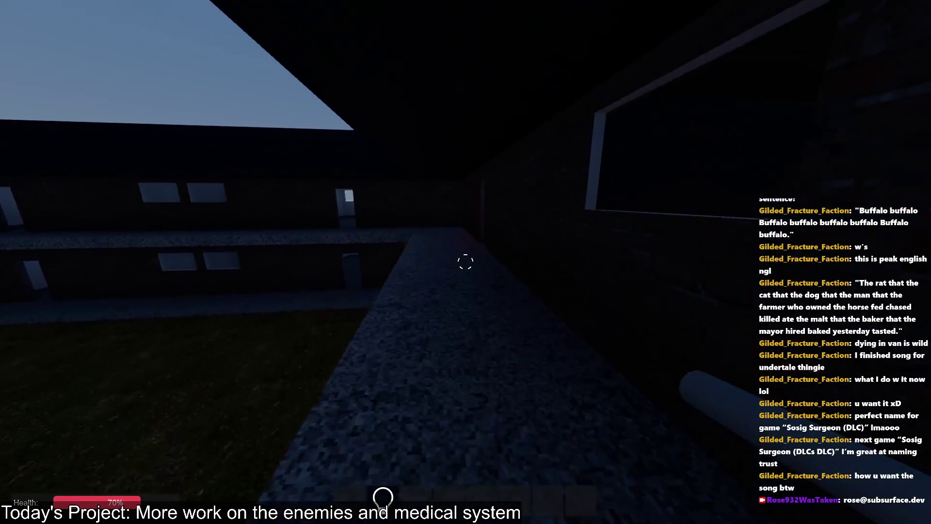
key(w)
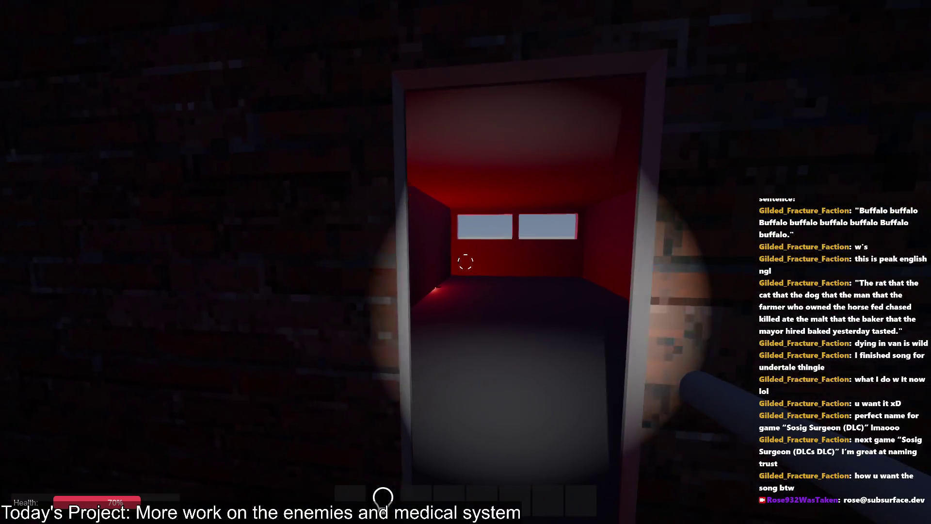
key(alt+Tab)
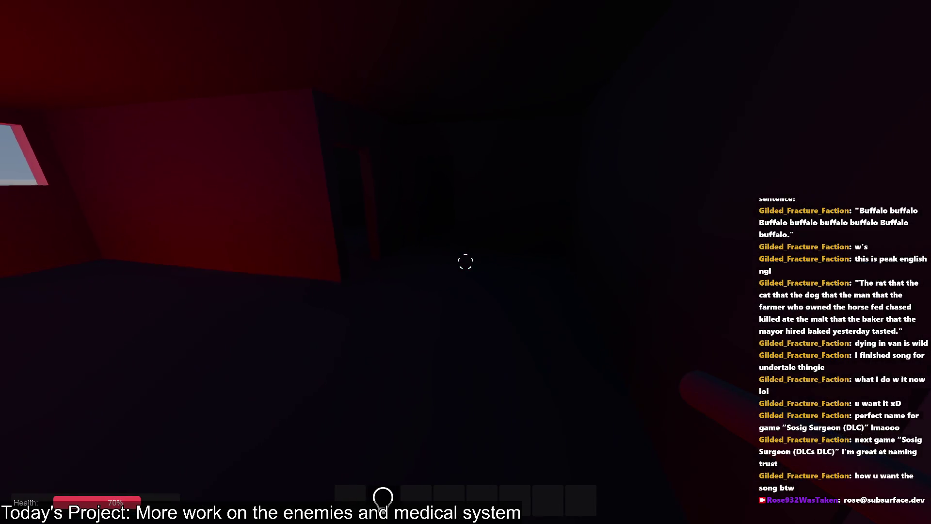
key(a)
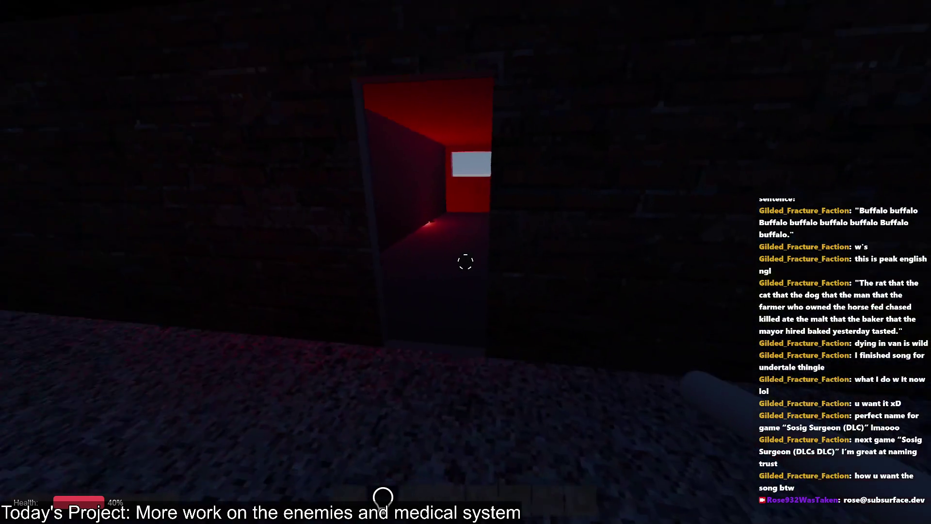
key(alt+Tab)
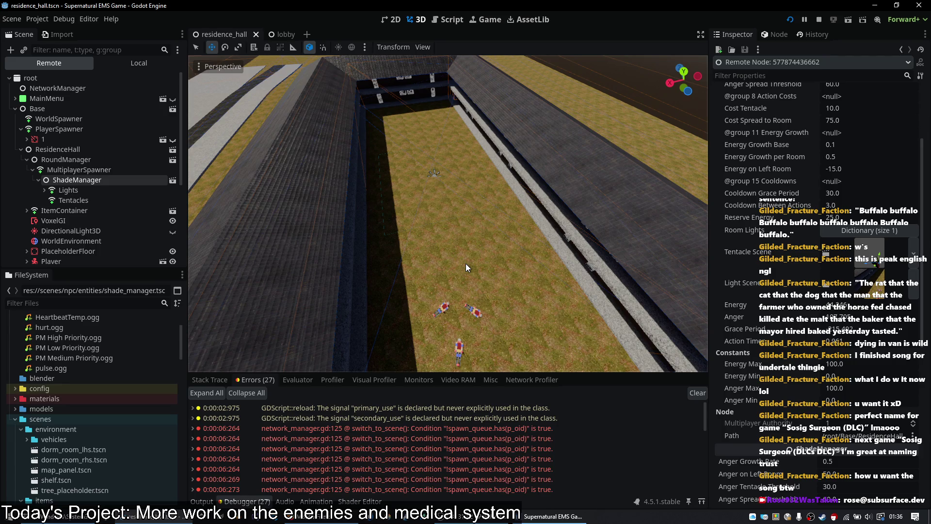
- Open player.tscn in the 2D workspace and open the script on CenterContainer's PatientMonitorZoom node
scroll(124, 190, down, 5)
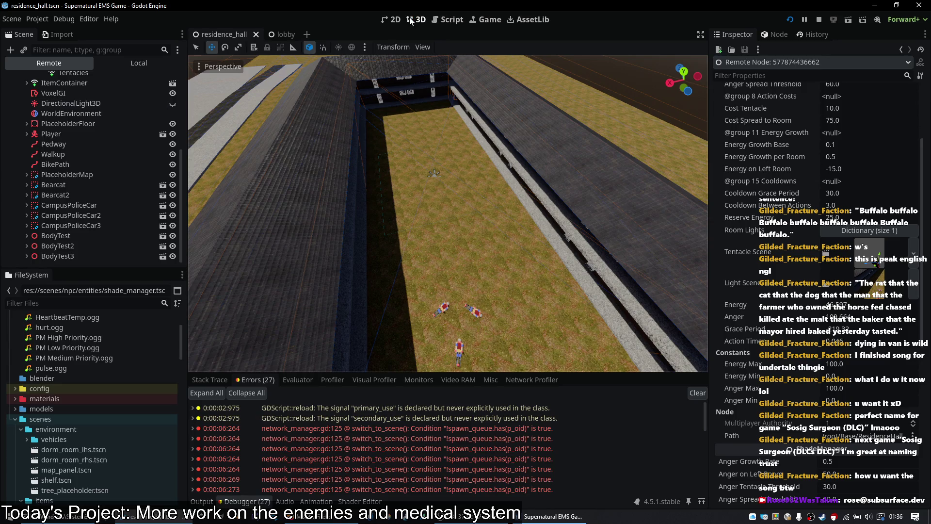
click(394, 20)
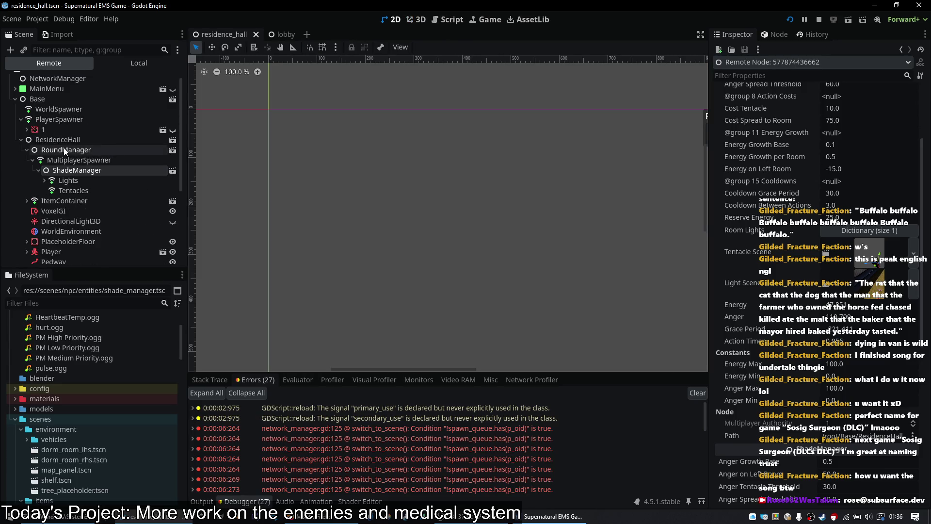
scroll(62, 147, up, 1)
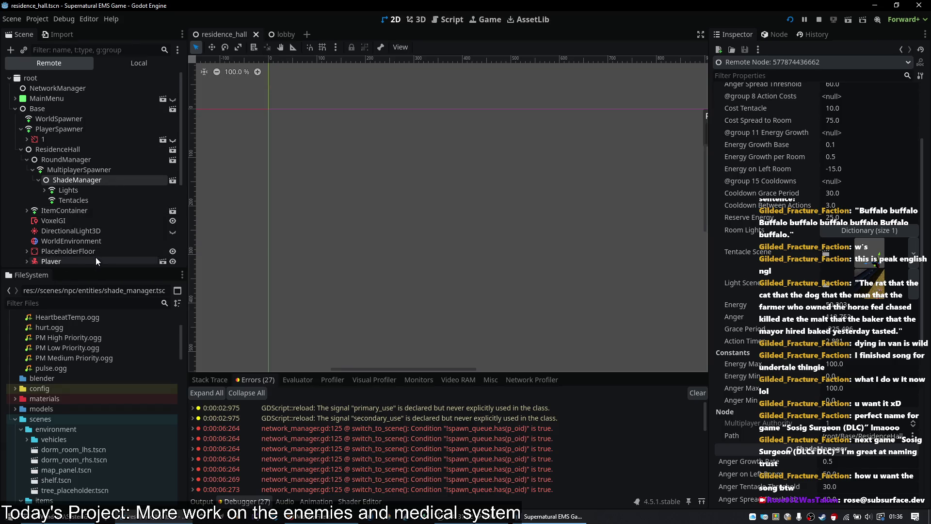
click(162, 259)
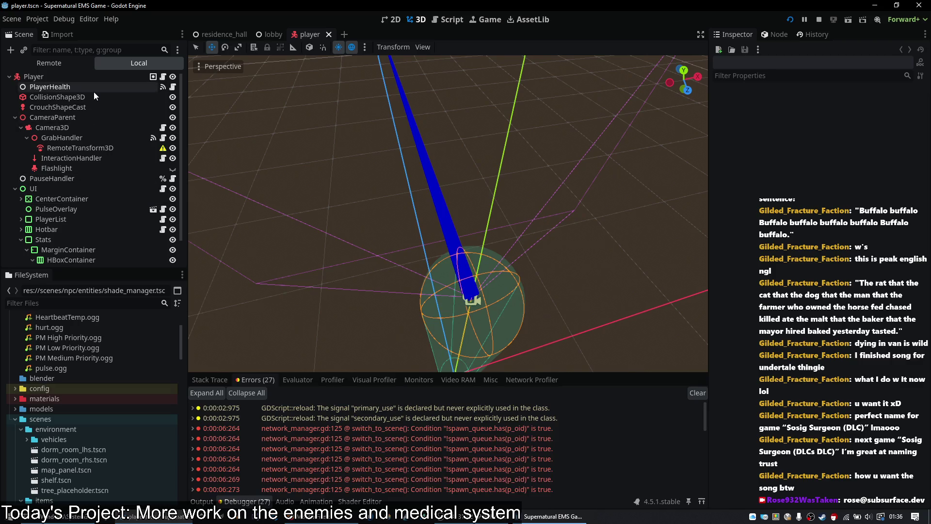
scroll(89, 187, down, 1)
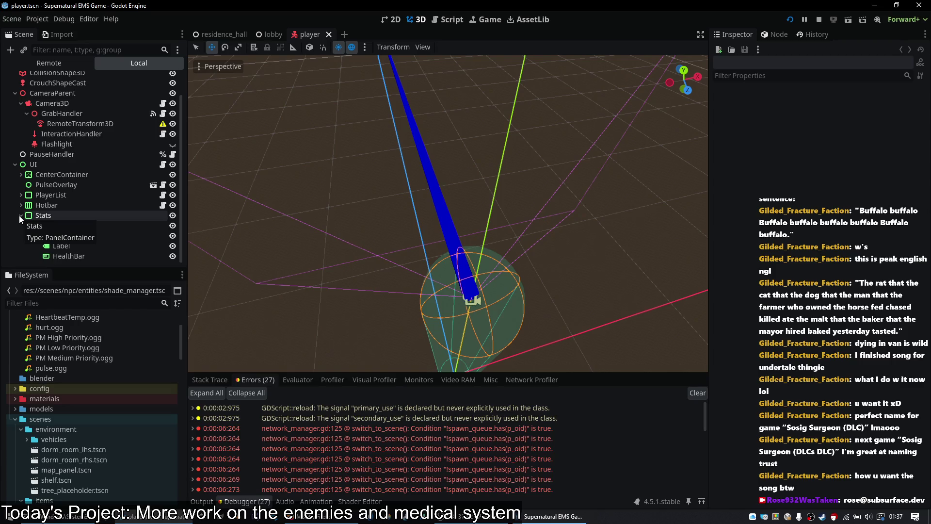
click(21, 175)
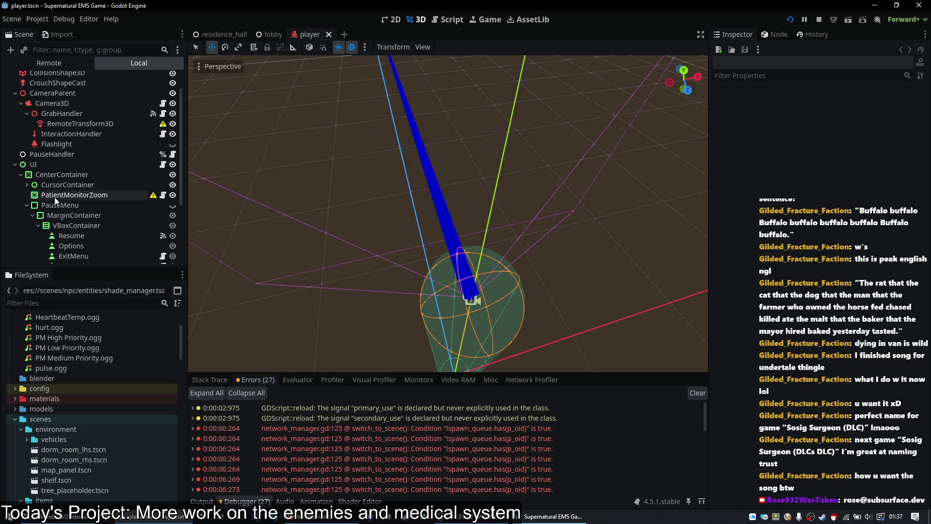
click(55, 195)
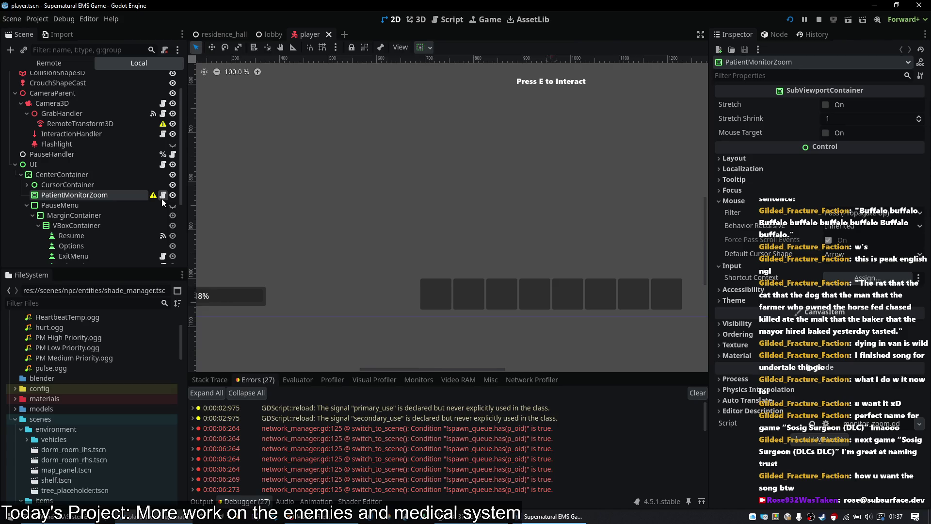
click(162, 196)
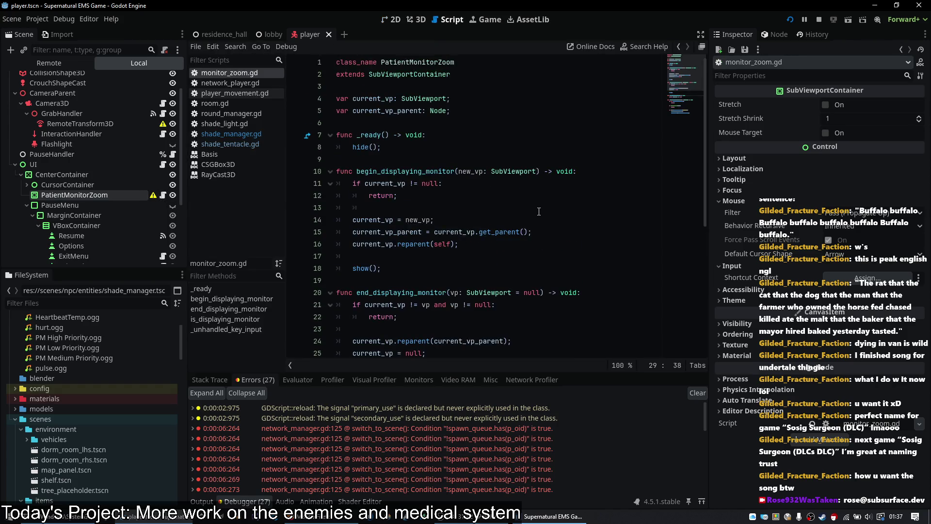
- Review monitor_zoom.gd, tick Mouse Target for PatientMonitorZoom, and switch back to the game
scroll(540, 199, down, 6)
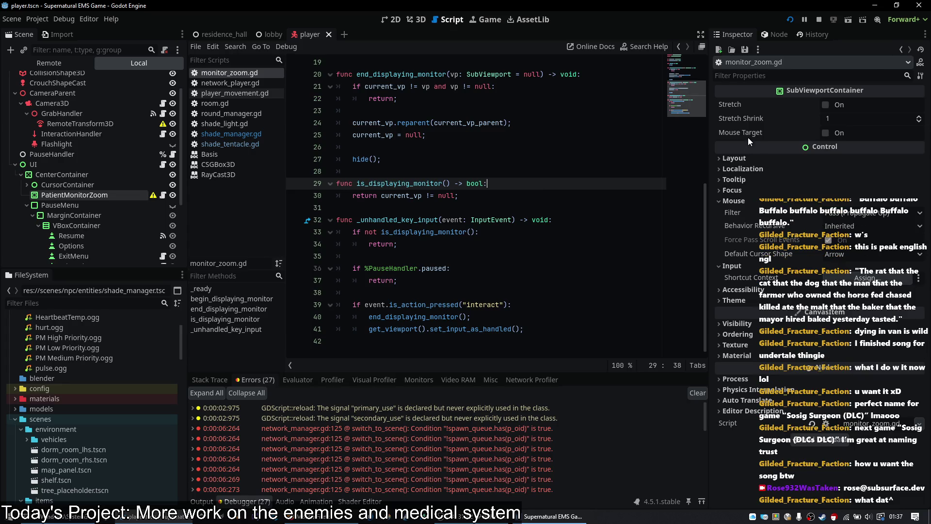
mouse_move(748, 138)
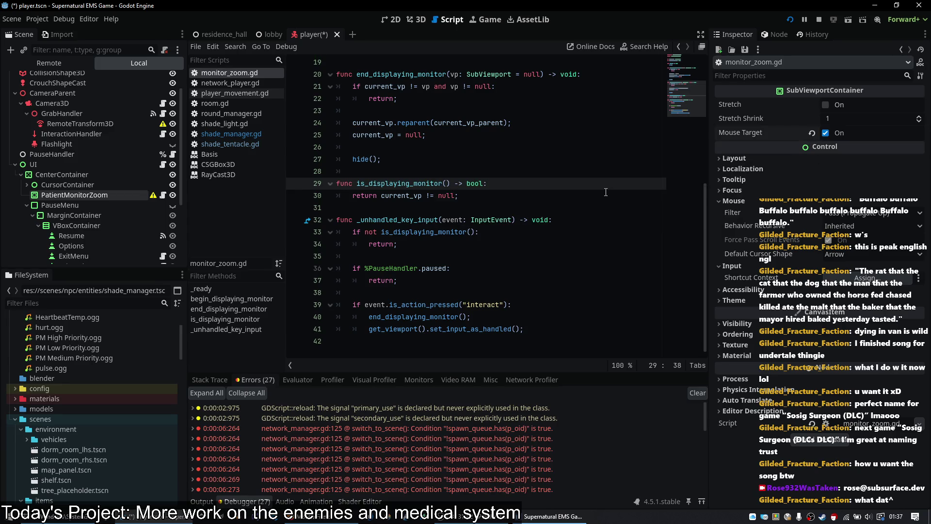
key(alt+Tab)
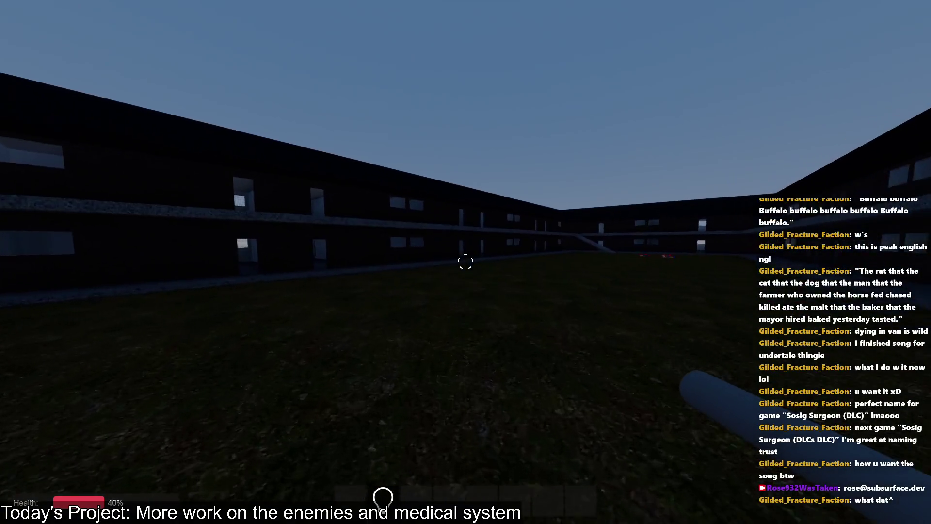
- Cross the courtyard past the bodies and follow the walkway to the brick wall's doorway
key(w)
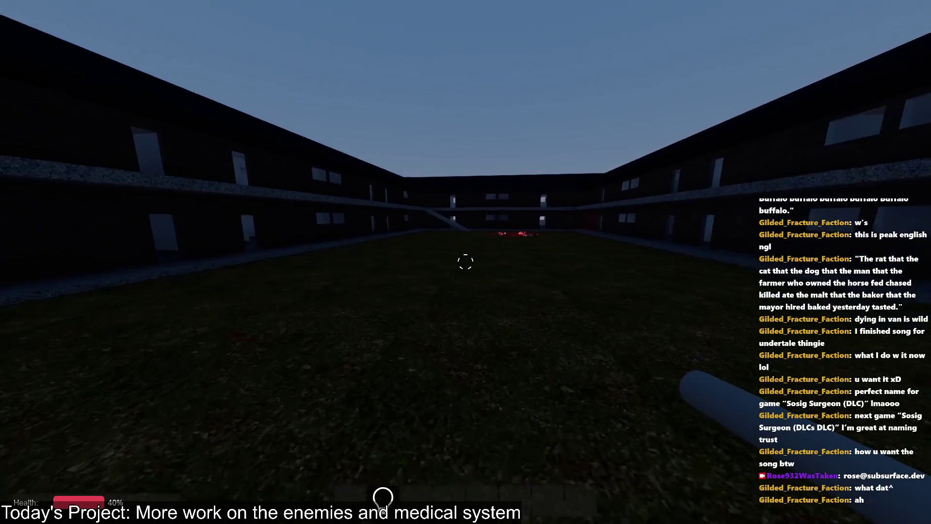
key(w)
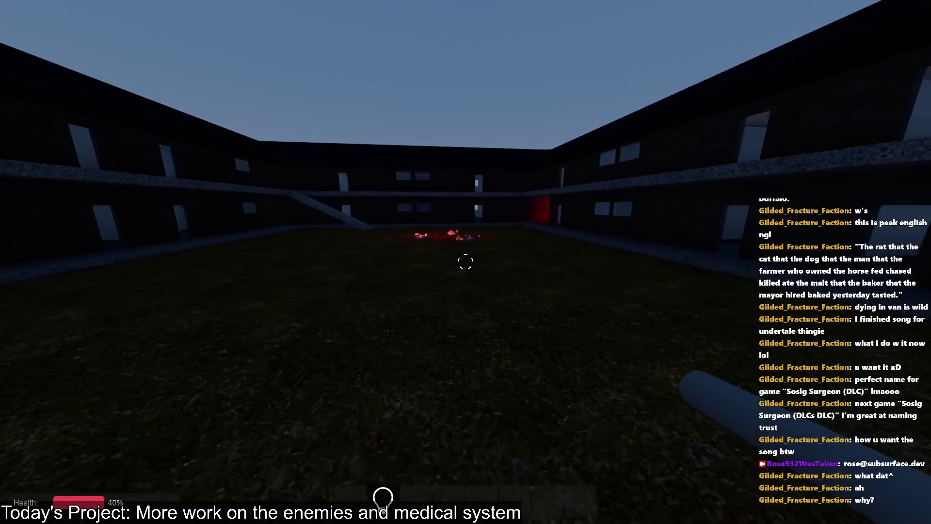
key(w)
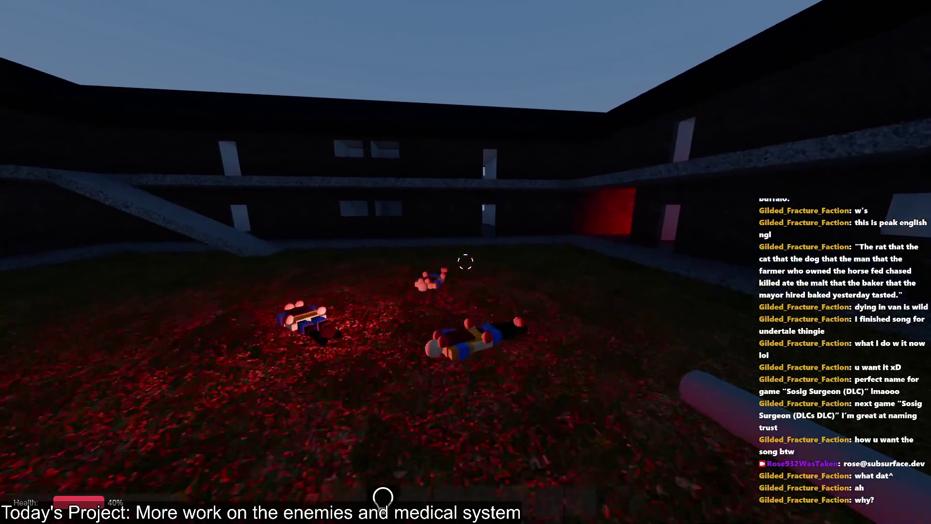
key(w)
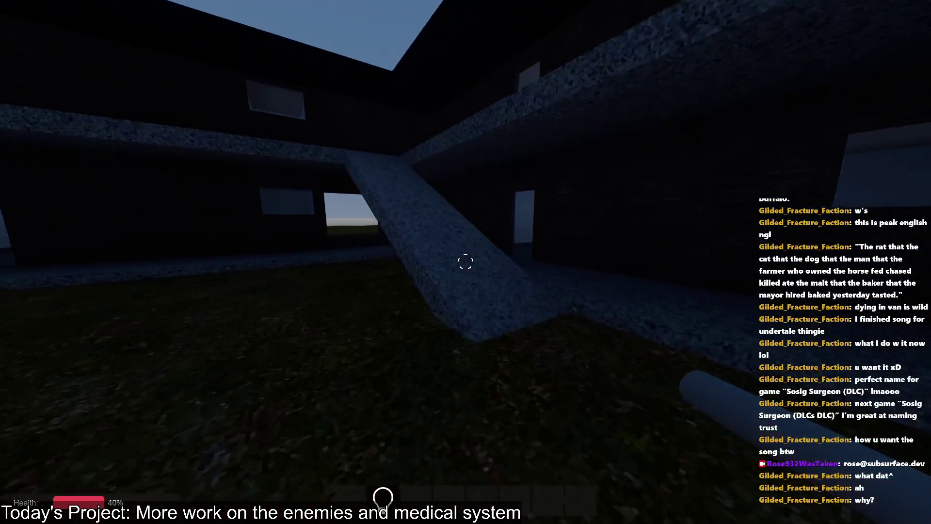
key(w)
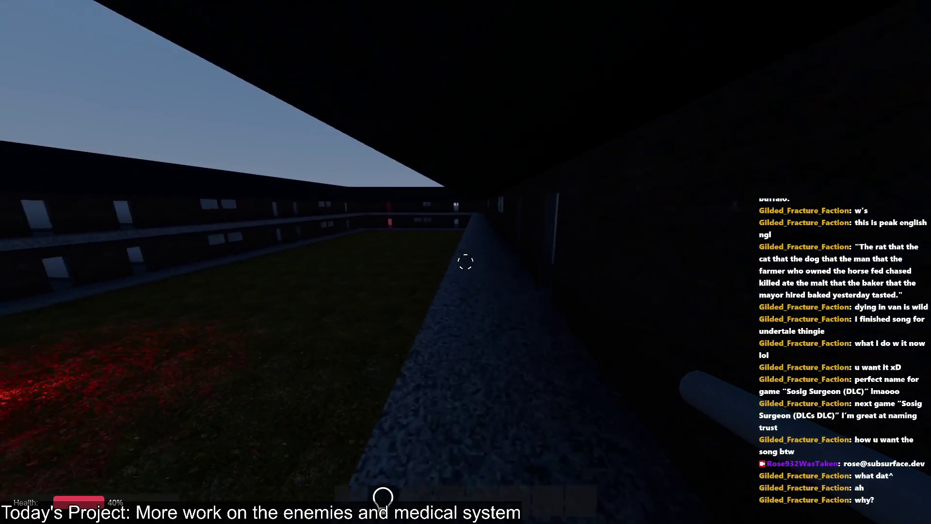
key(w)
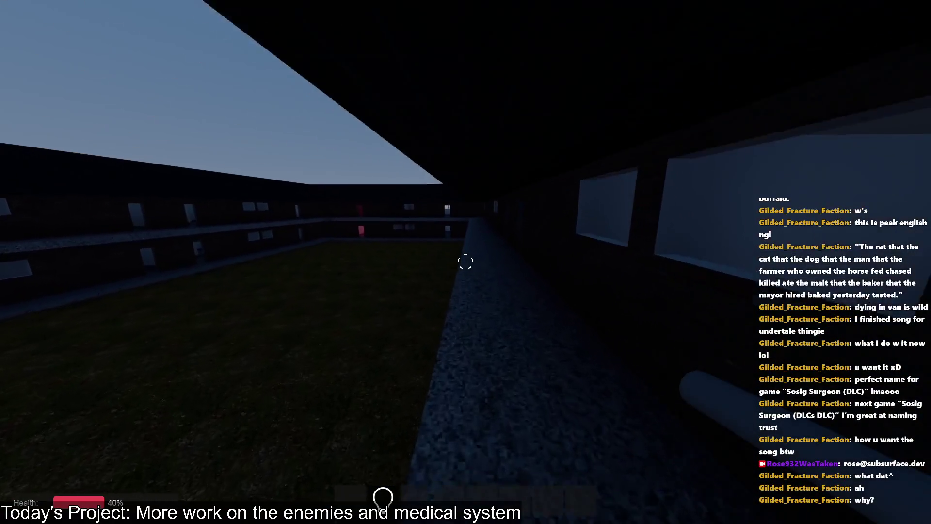
key(w)
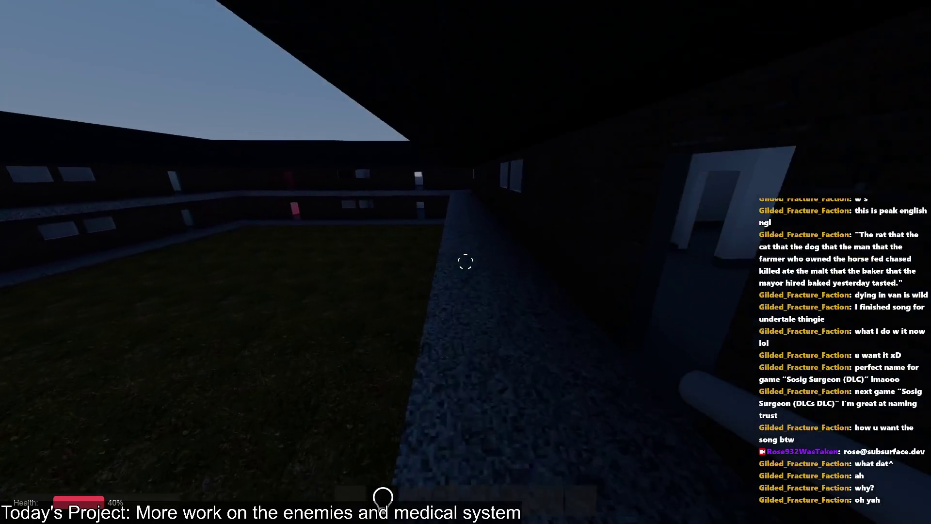
key(w)
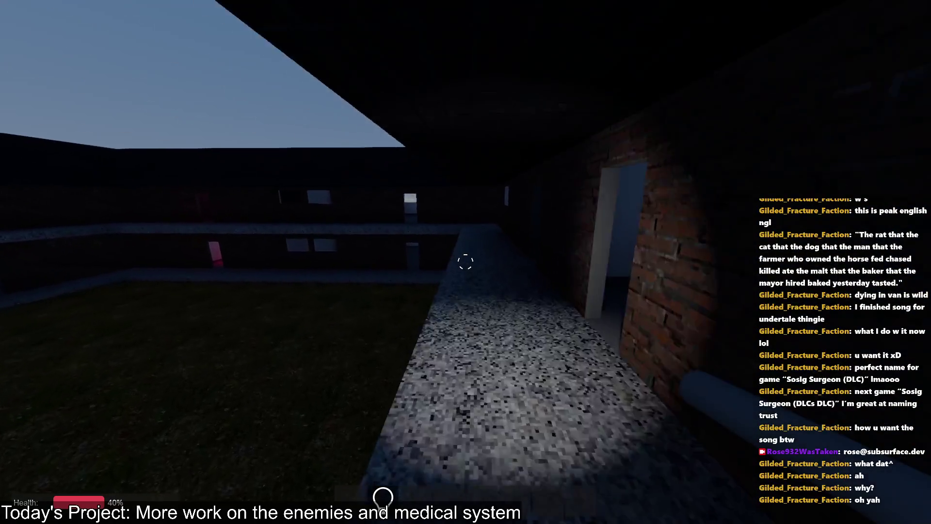
key(w)
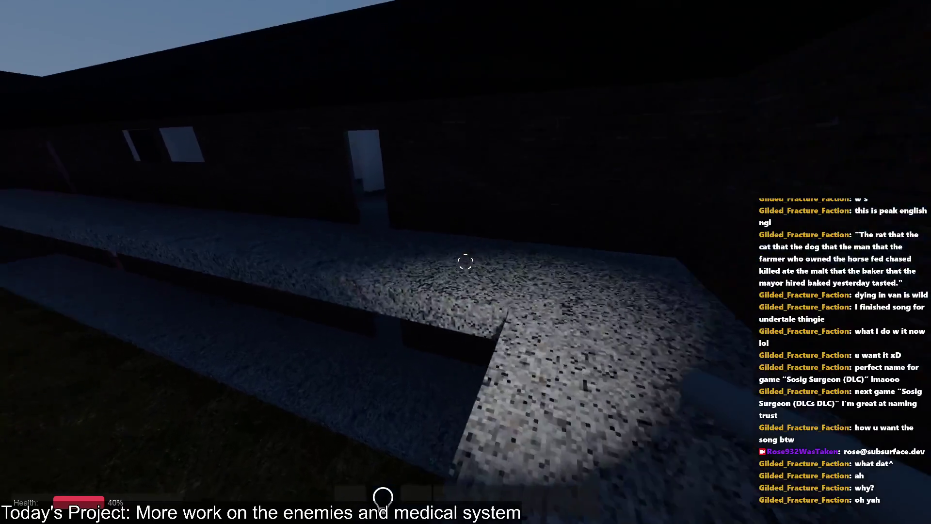
key(w)
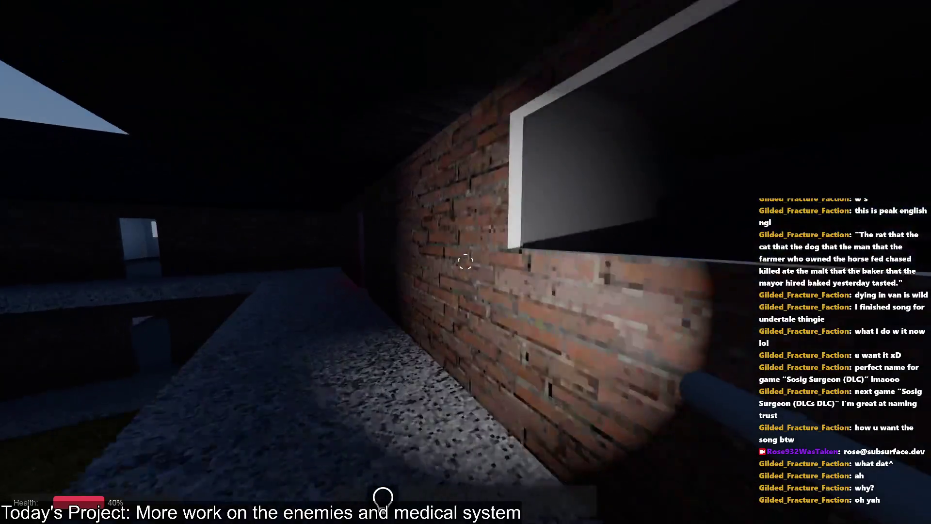
- Go in and out of the red-lit room, then walk down the courtyard and pause near the bodies
key(w)
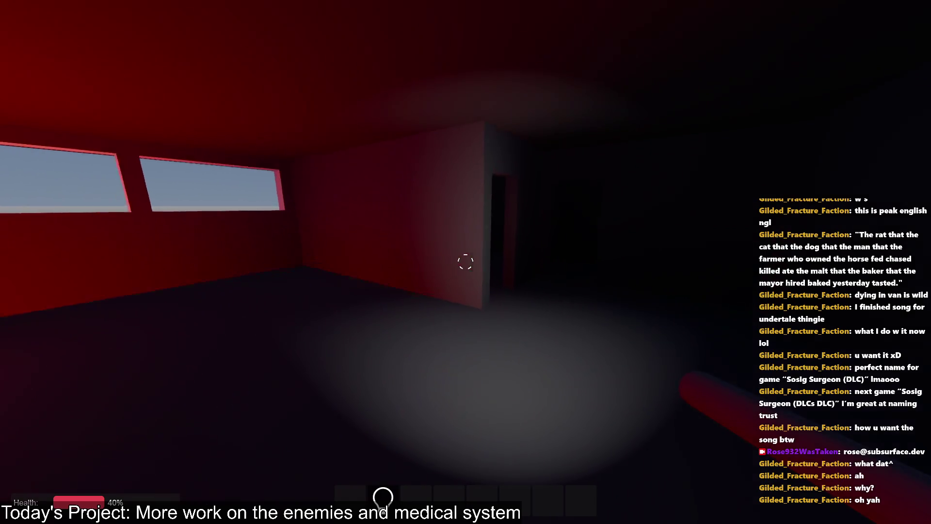
key(w)
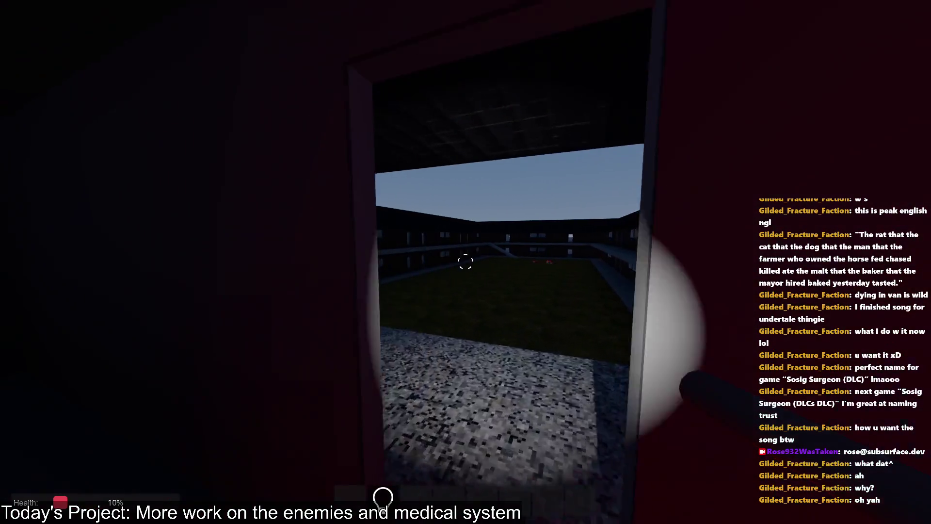
key(w)
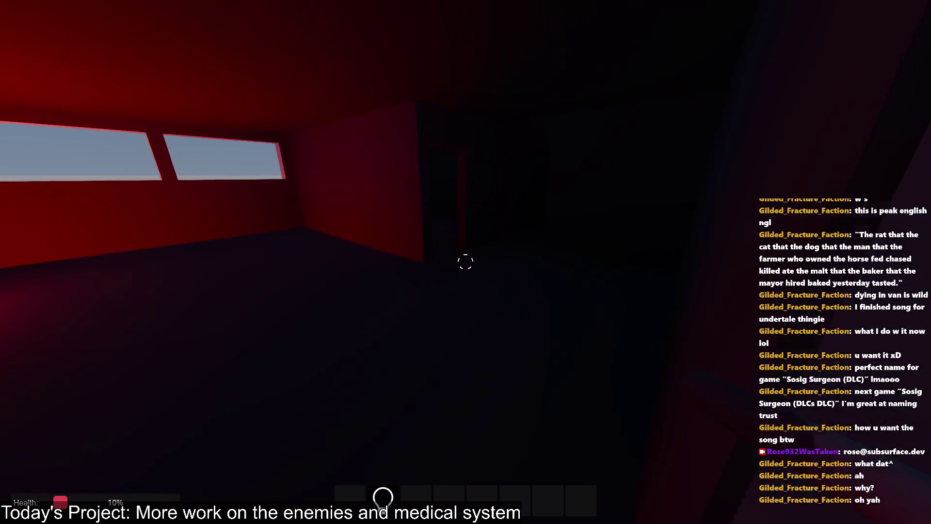
key(w)
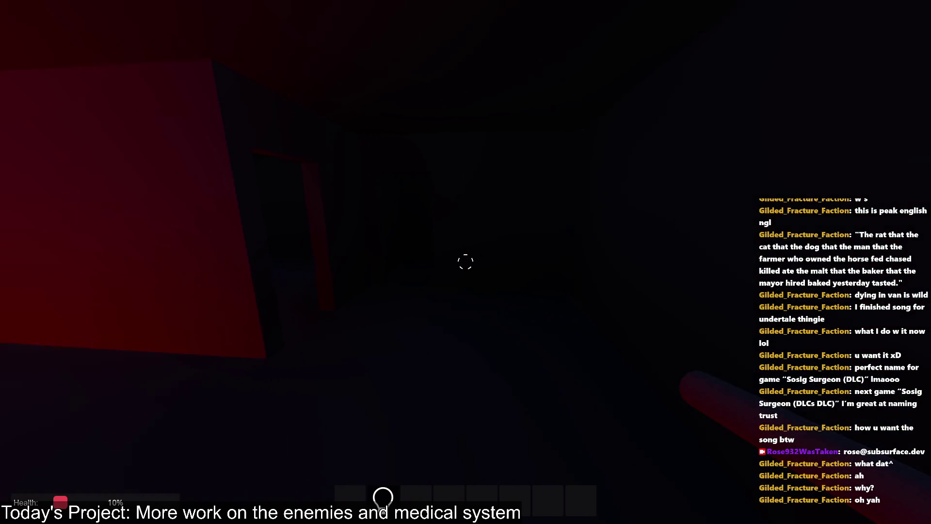
key(w)
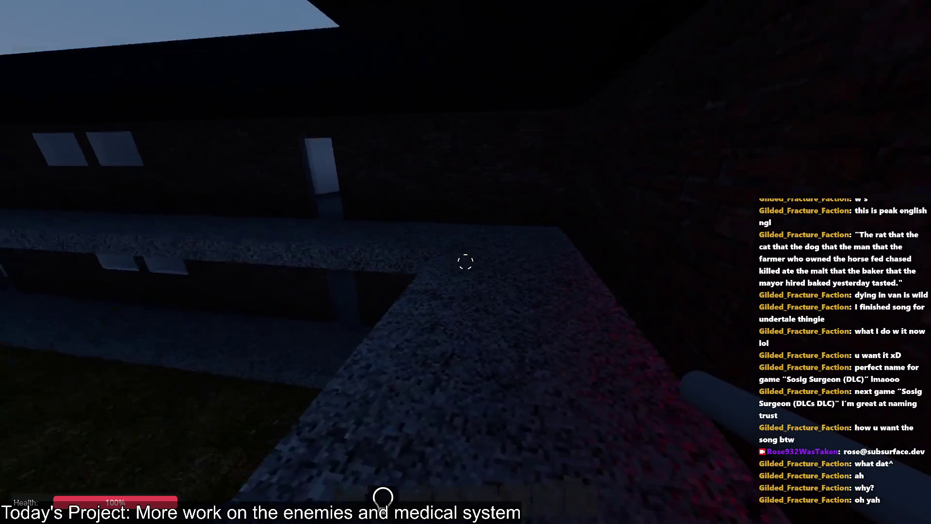
key(alt+Tab)
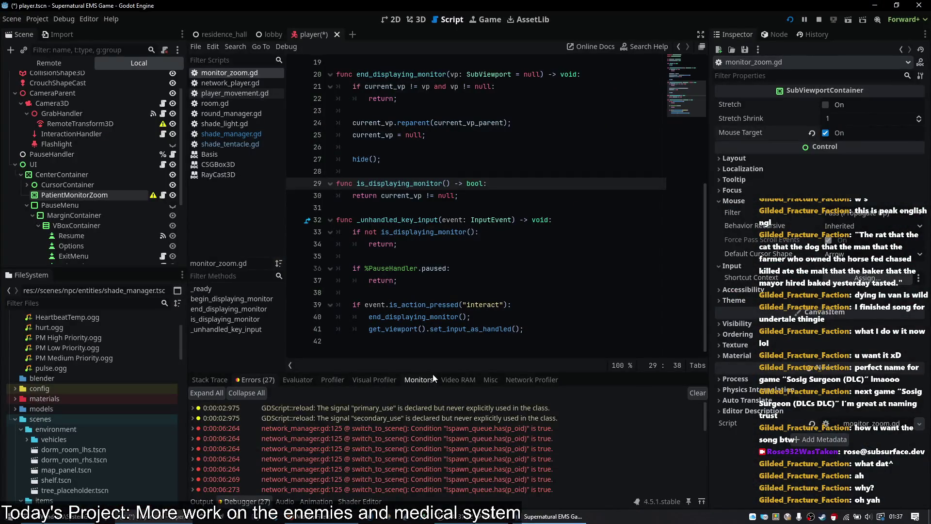
key(alt+Tab)
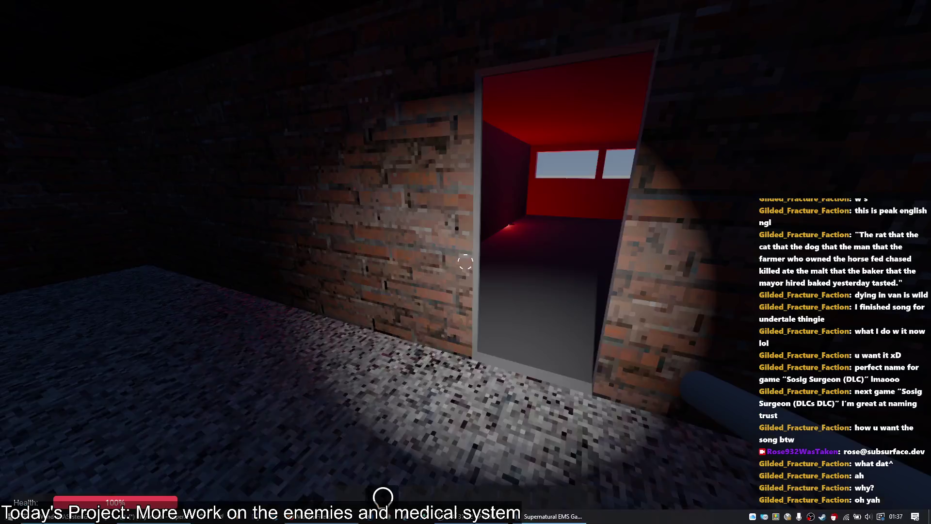
key(w)
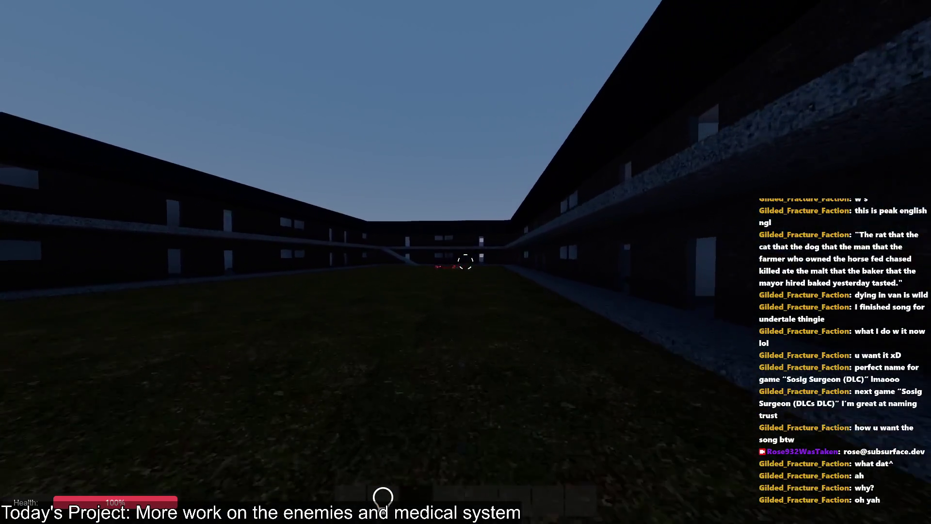
key(w)
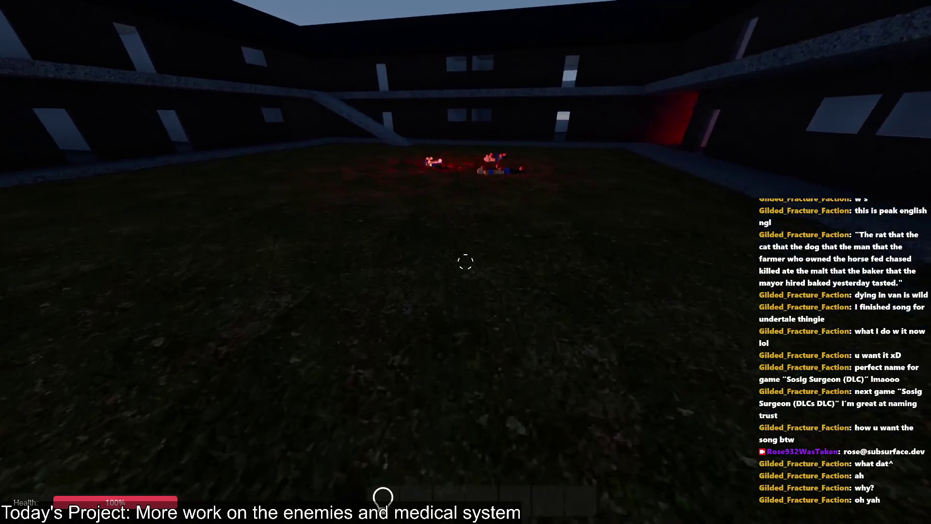
key(Escape)
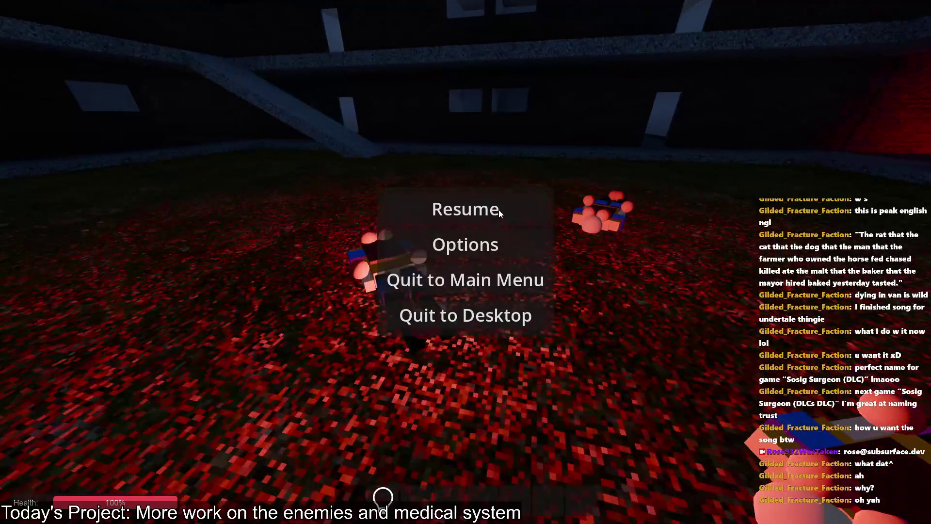
- Select the UI node and scroll monitor_zoom.gd to its first line, briefly checking OBS
key(alt+Tab)
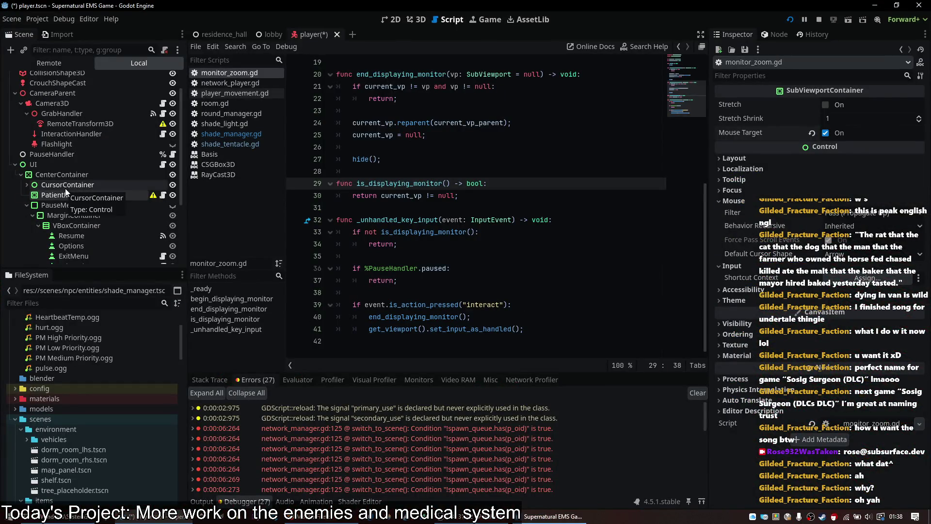
scroll(112, 193, up, 1)
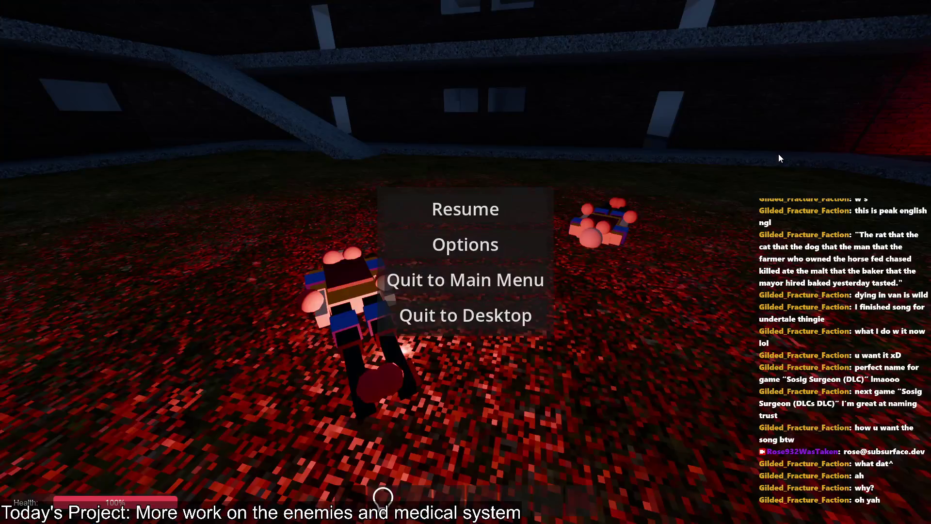
key(alt+Tab)
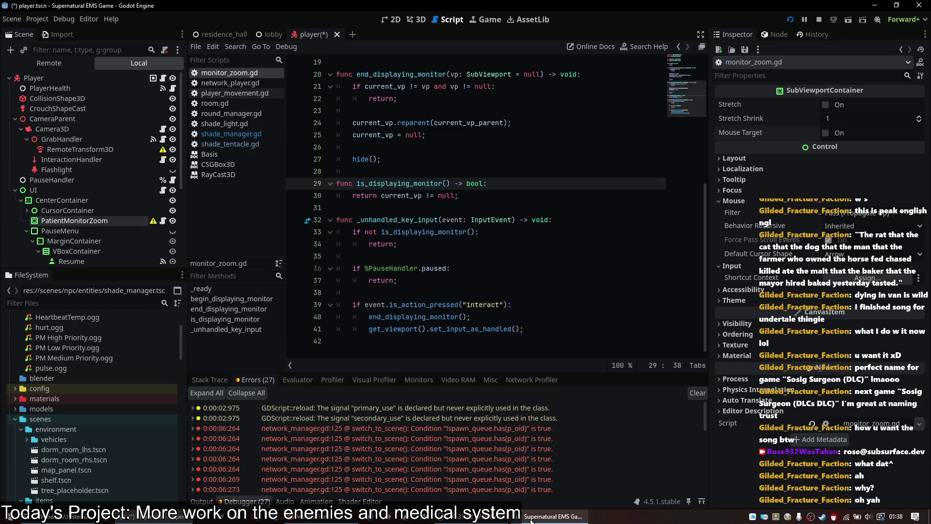
click(79, 191)
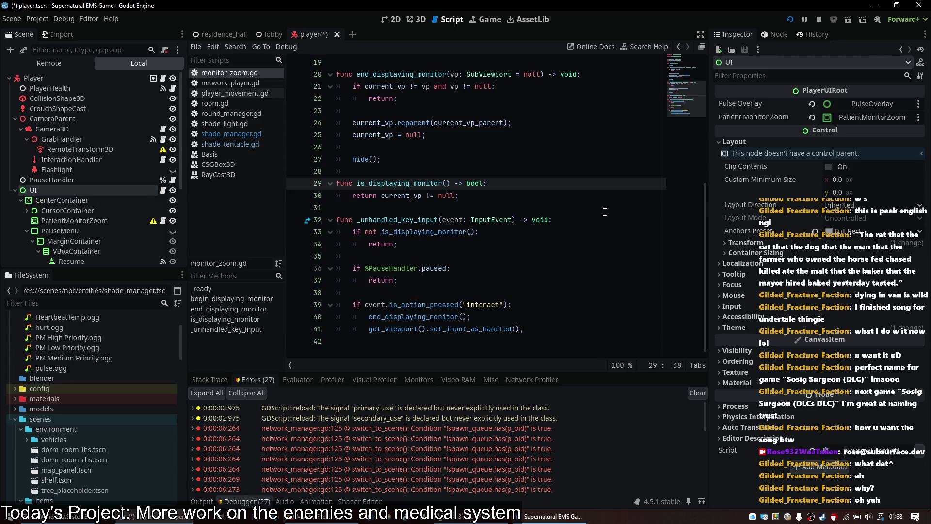
scroll(605, 212, up, 6)
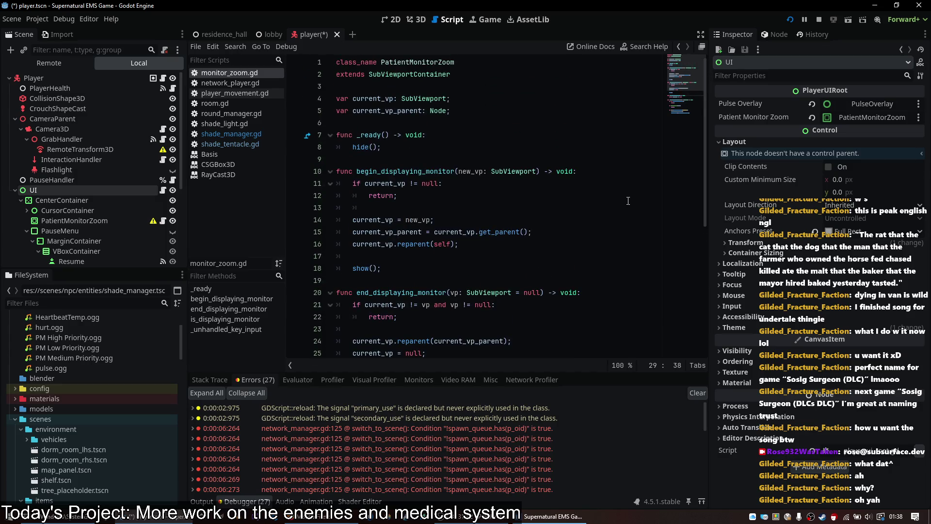
click(453, 516)
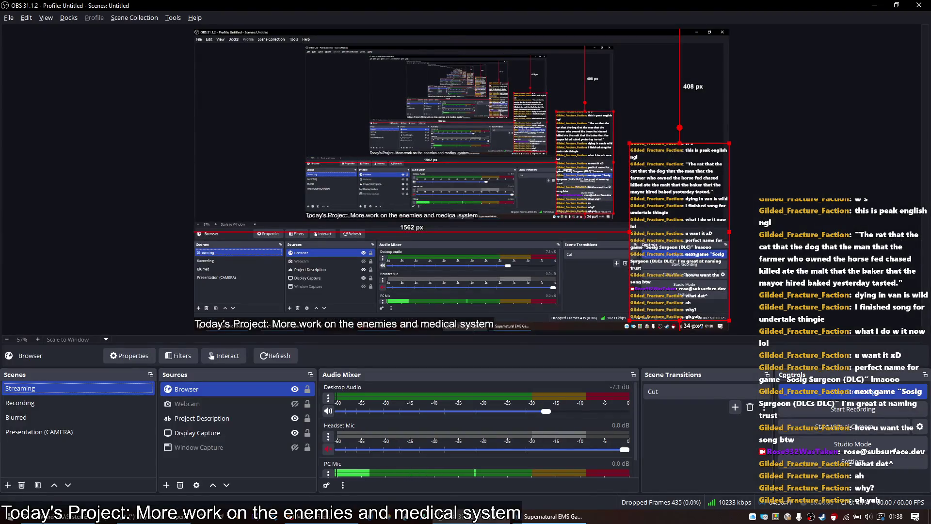
click(160, 517)
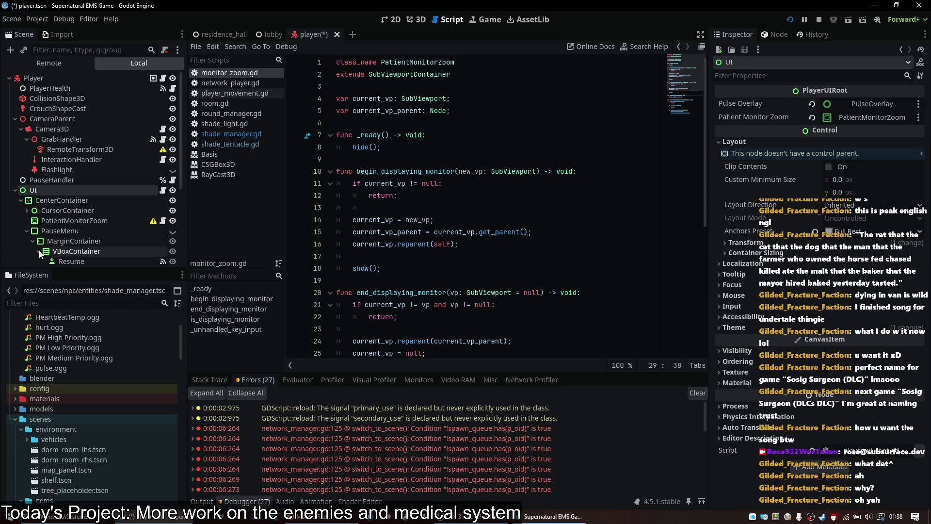
- Toggle the Scene dock from Remote back to Local and select the Stats node
click(65, 65)
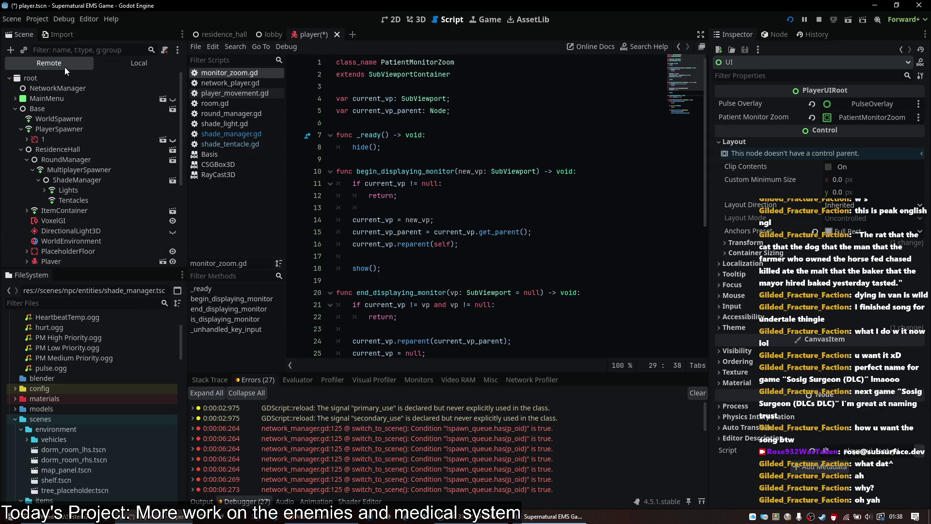
click(120, 62)
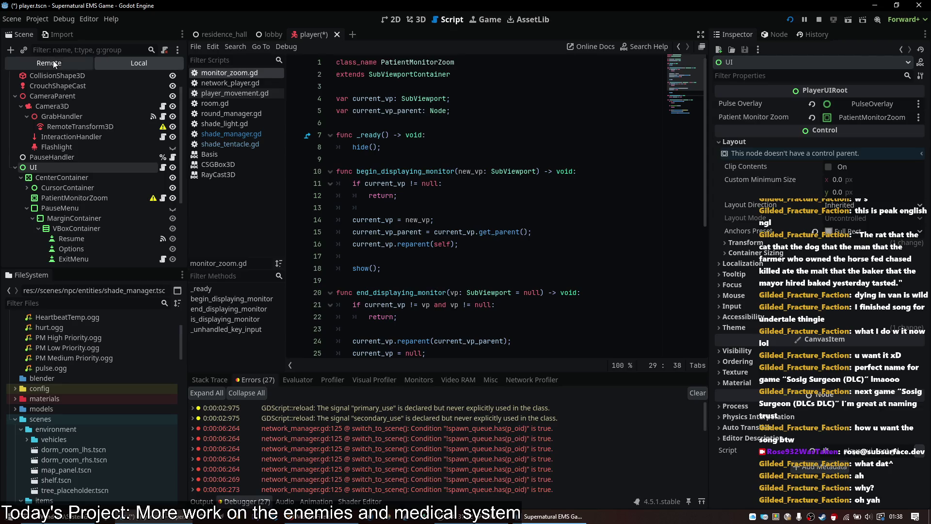
scroll(103, 192, down, 5)
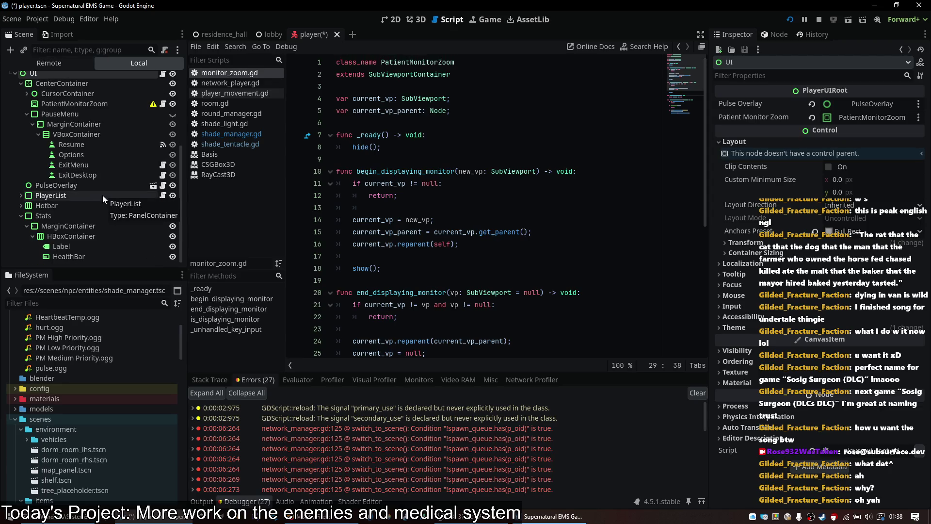
click(88, 216)
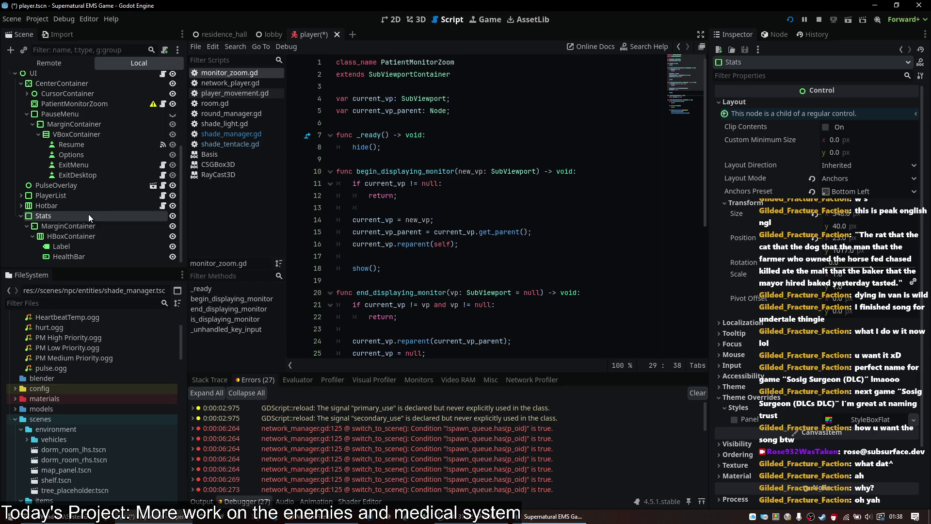
- Frame the PlayerList and Hotbar on the 2D canvas, then relaunch the project
click(391, 19)
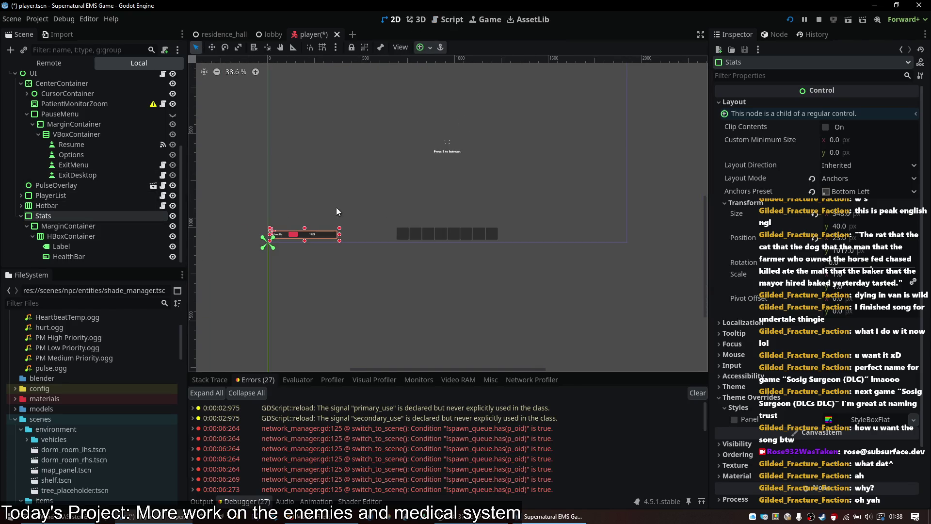
click(71, 195)
click(71, 205)
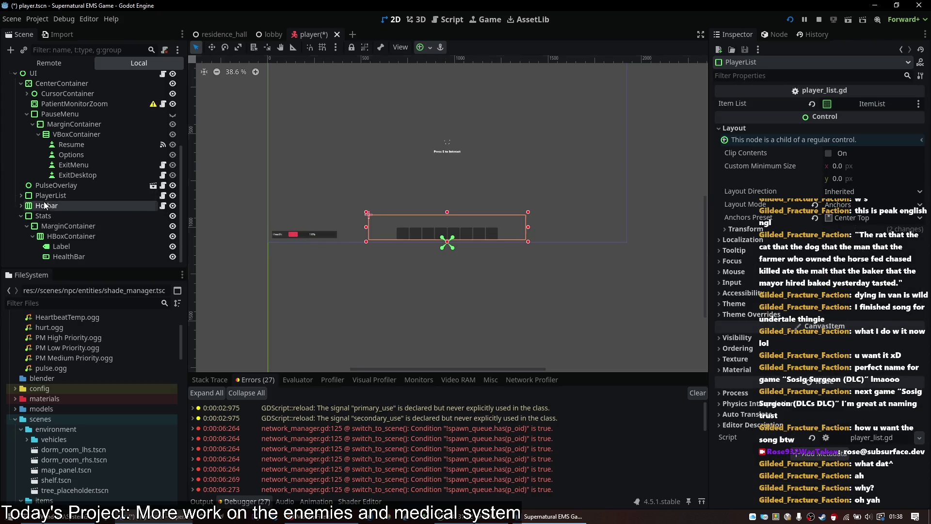
drag(502, 156, 463, 226)
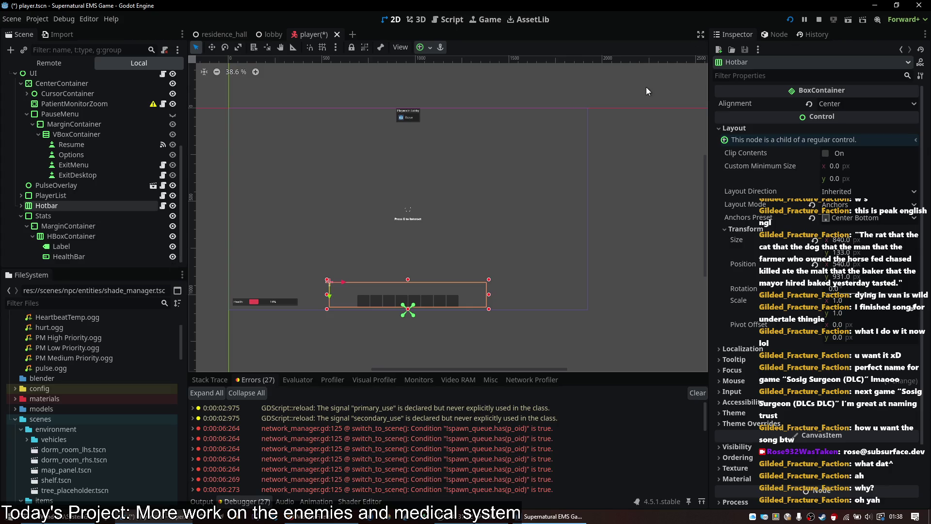
click(787, 21)
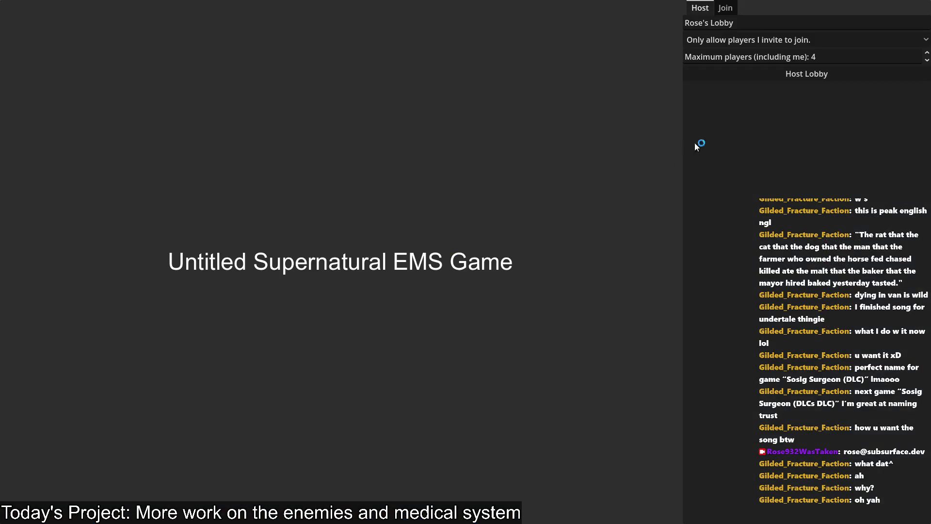
- Host a lobby, vote for the Residence Hall map, and ready up at the Ready Button
click(817, 76)
key(w)
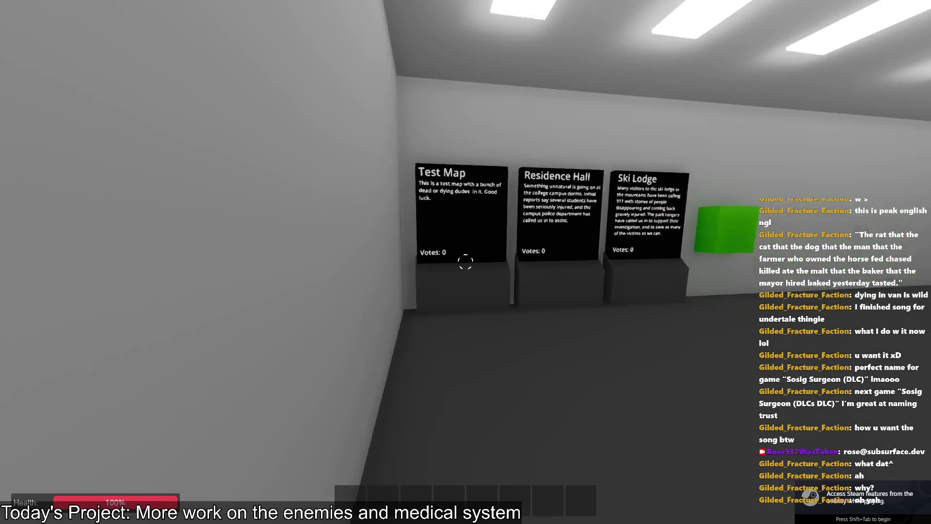
key(e)
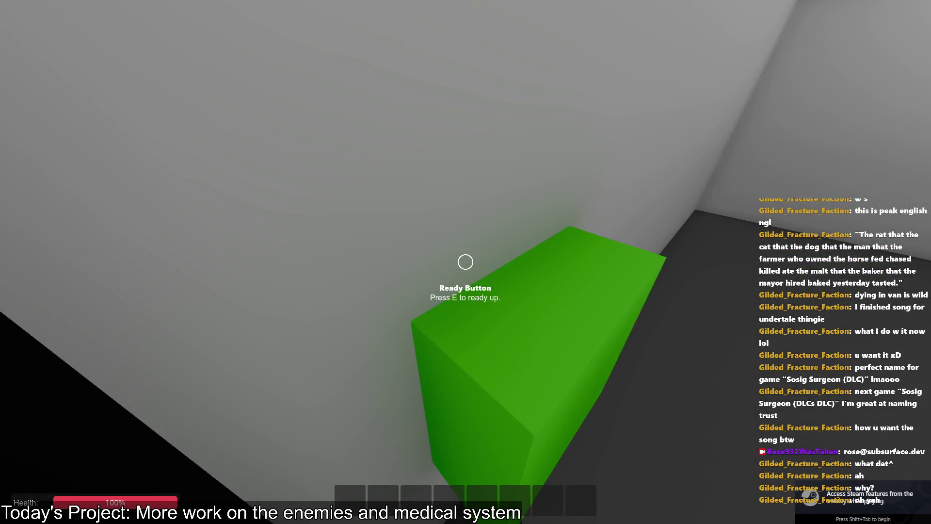
key(e)
- Pick up and drop the van's patient monitor, open its vitals screen, then return to the editor
key(w)
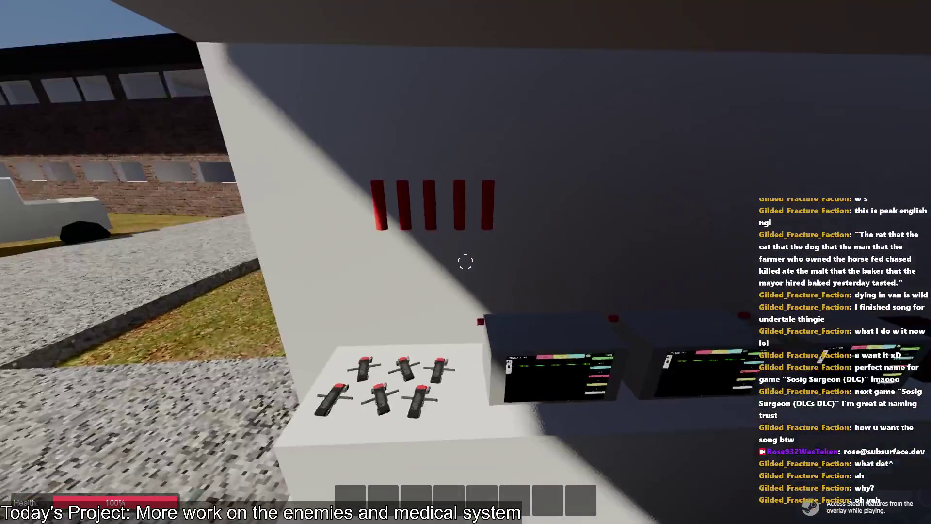
key(e)
key(q)
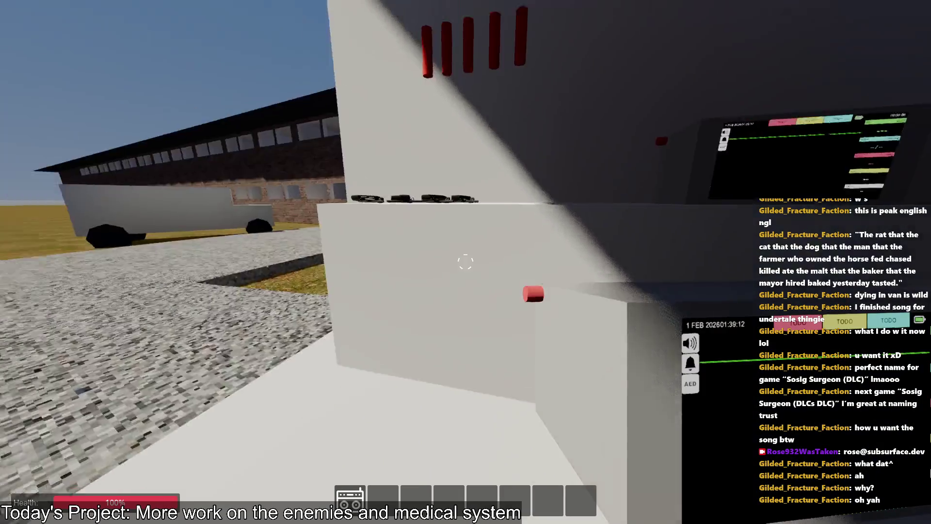
key(e)
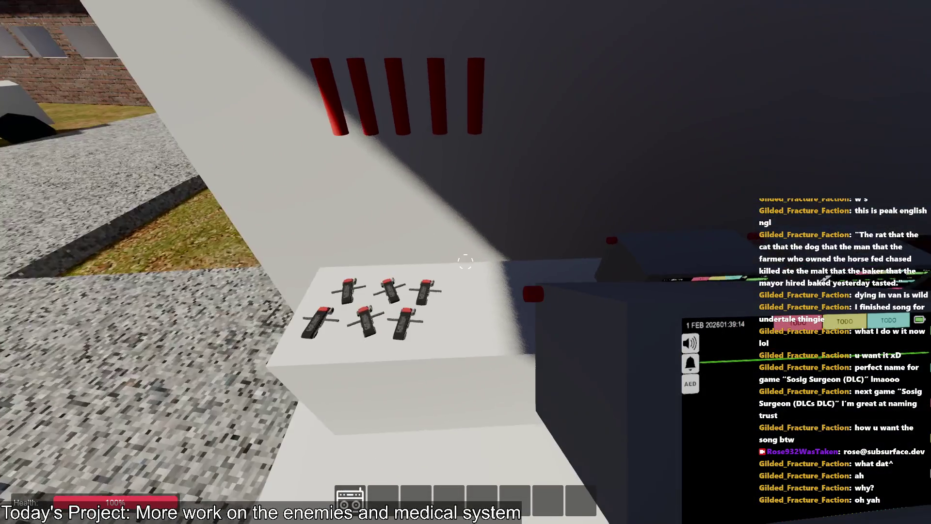
key(q)
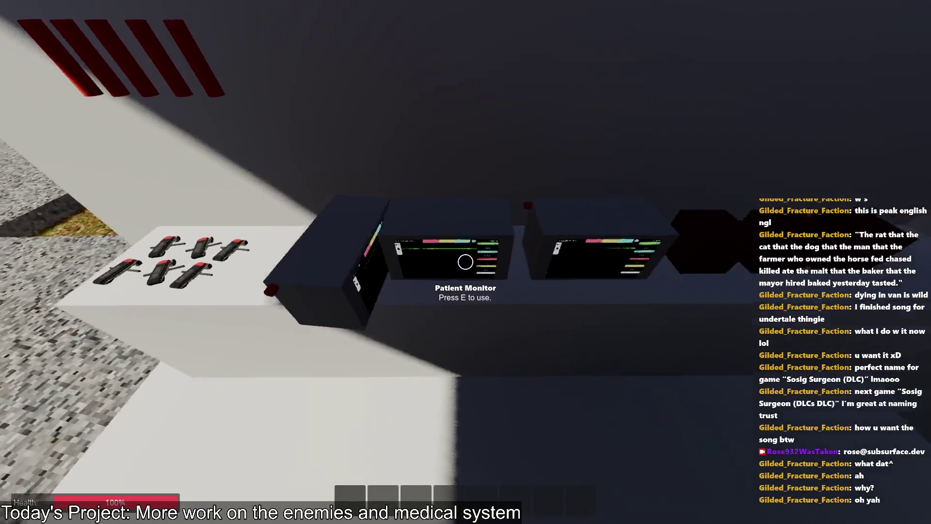
key(e)
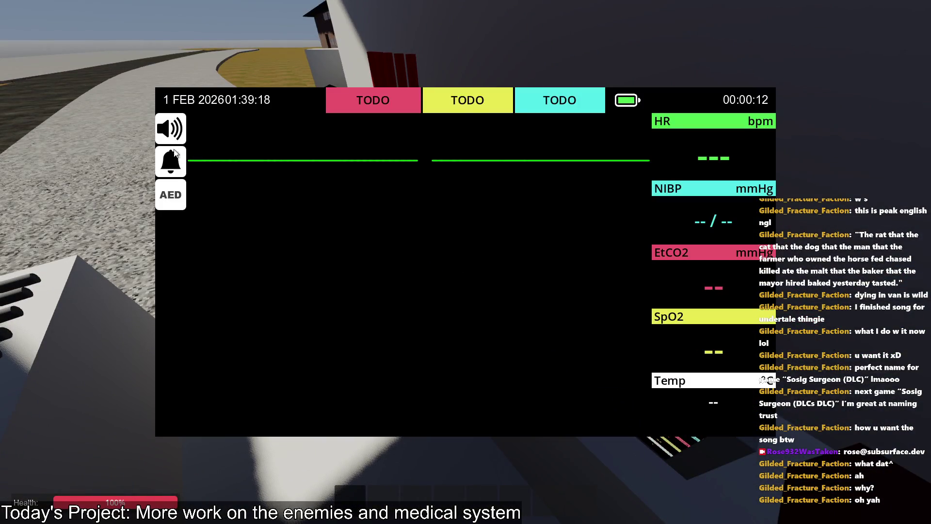
key(alt+Tab)
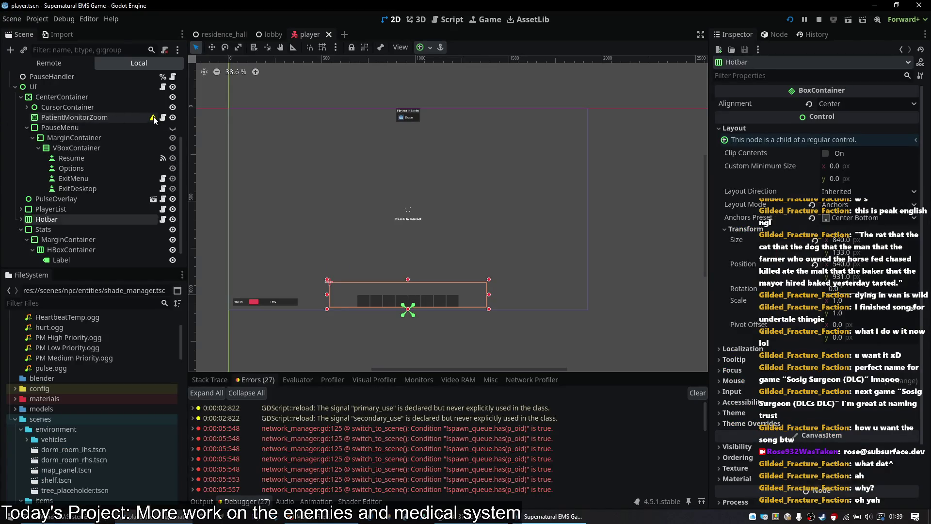
- Inspect the CenterContainer, PatientMonitorZoom and PauseMenu nodes in the player scene tree
mouse_move(155, 119)
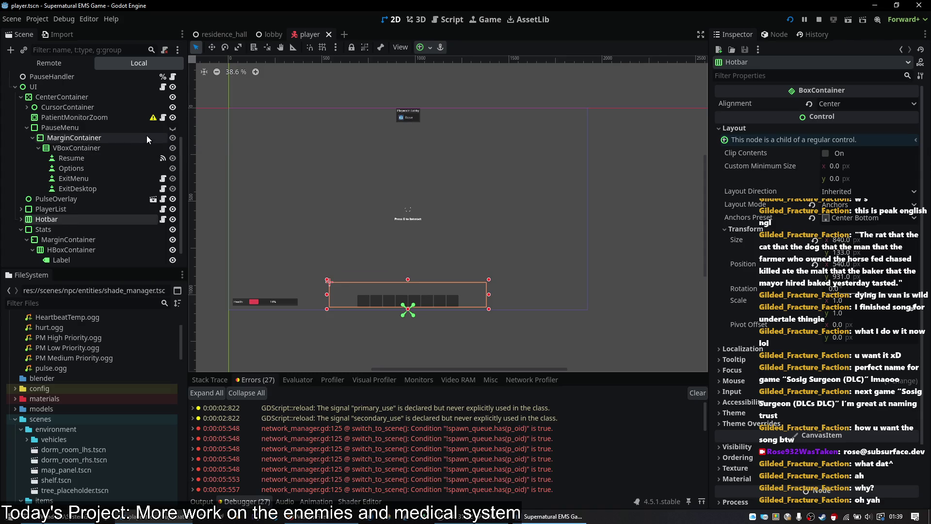
click(111, 97)
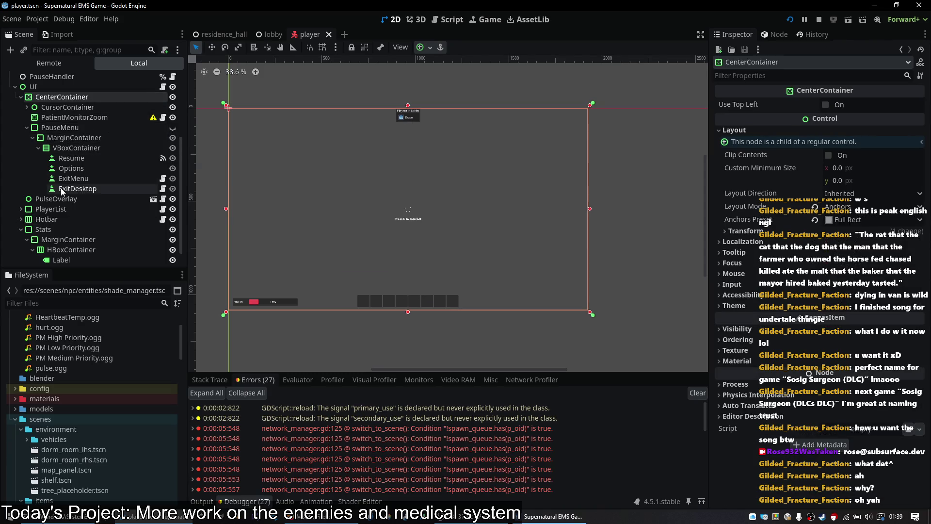
click(84, 114)
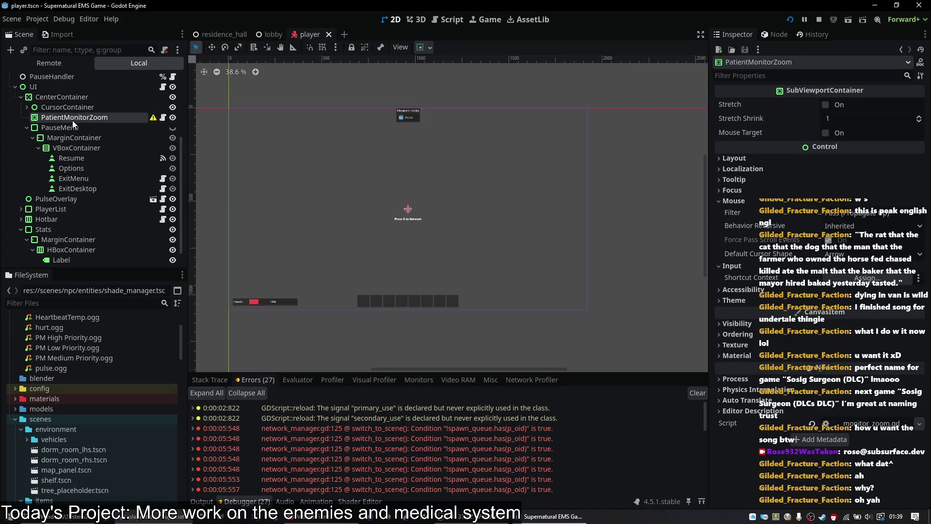
click(52, 128)
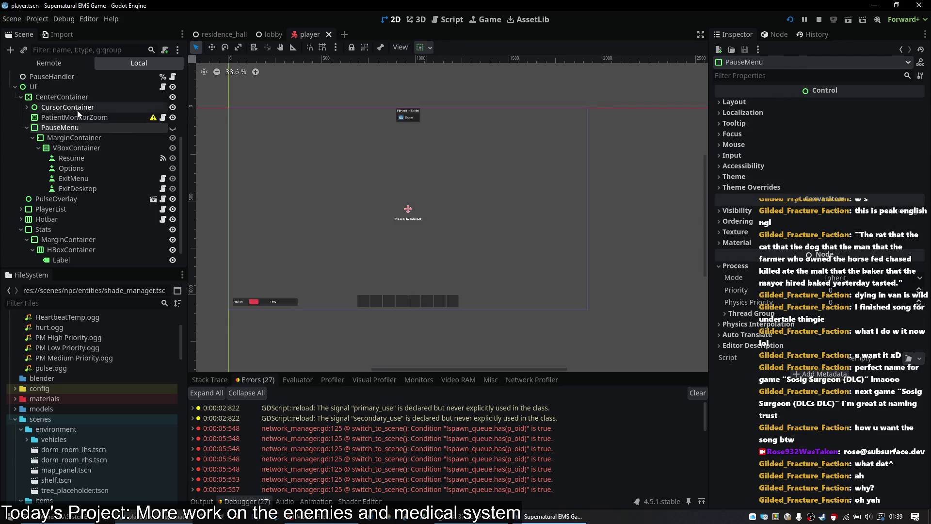
click(85, 101)
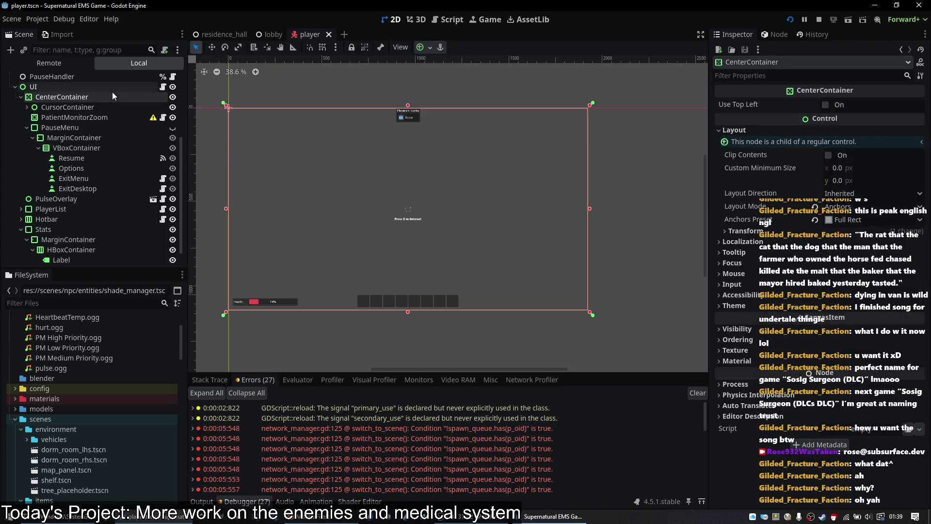
- Select the UI root node and open its attached player_ui_root.gd script
click(112, 92)
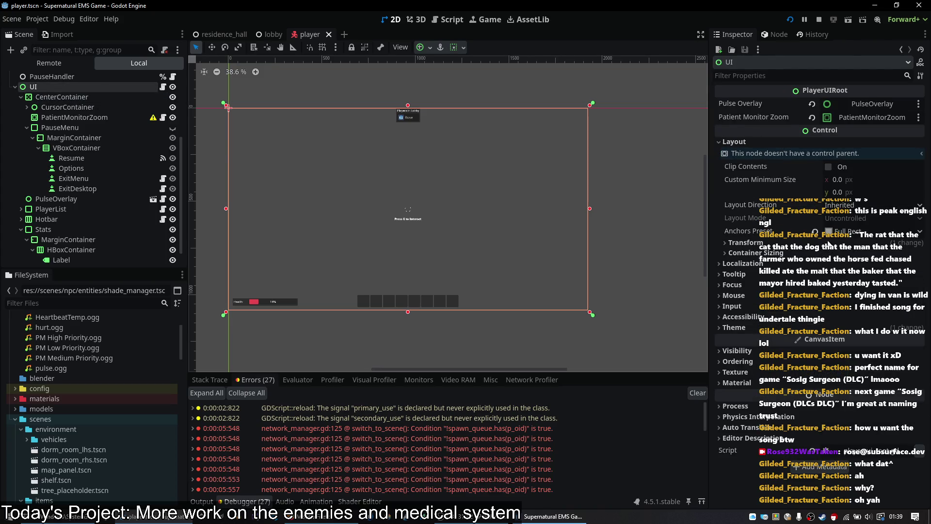
scroll(103, 179, up, 4)
scroll(102, 179, down, 4)
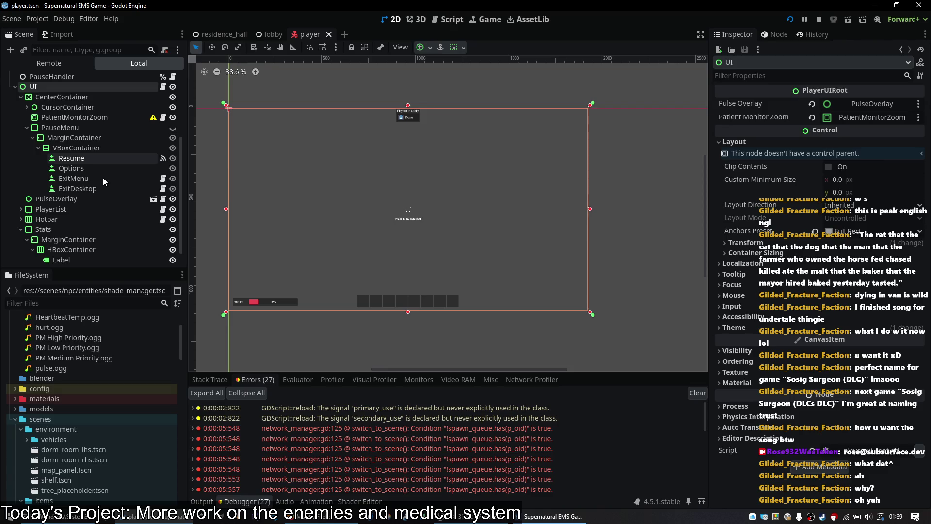
scroll(112, 176, up, 2)
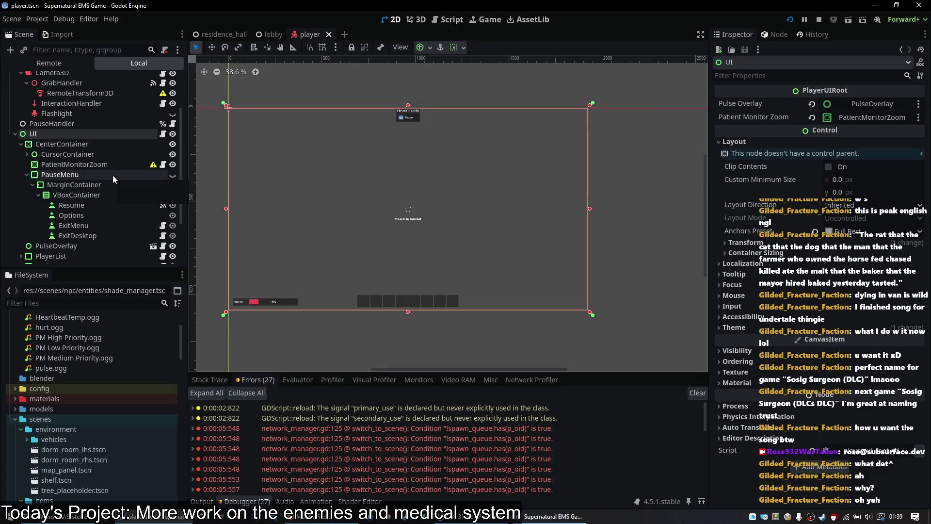
click(163, 133)
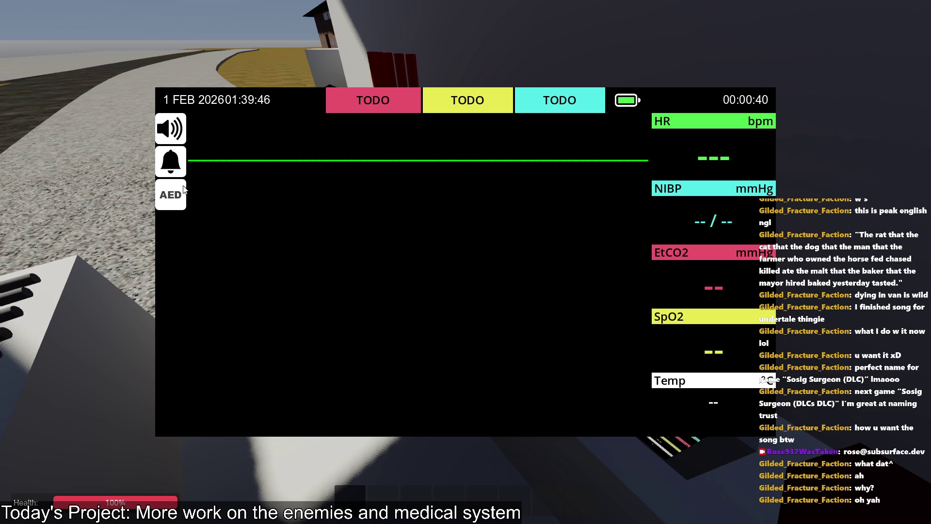
- Pause the running game with Esc, then return to the player_ui_root.gd script editor
key(Escape)
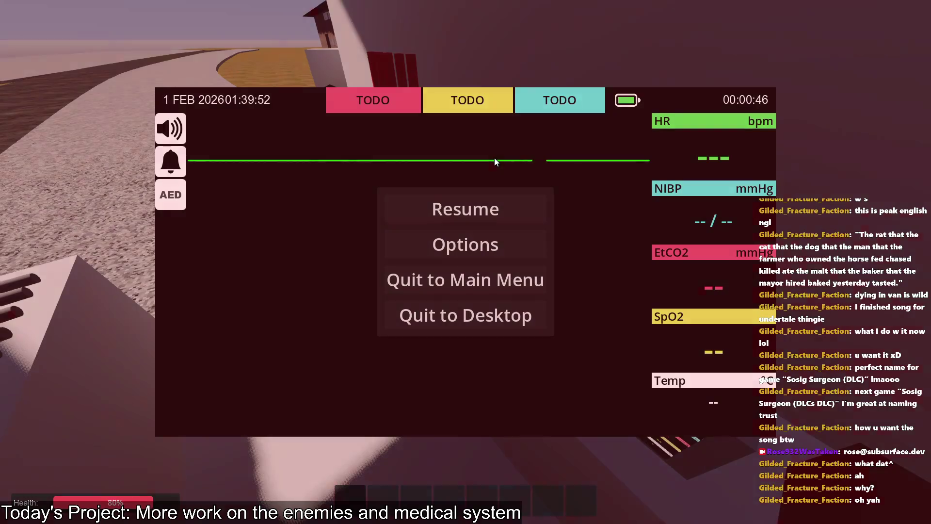
key(alt+Tab)
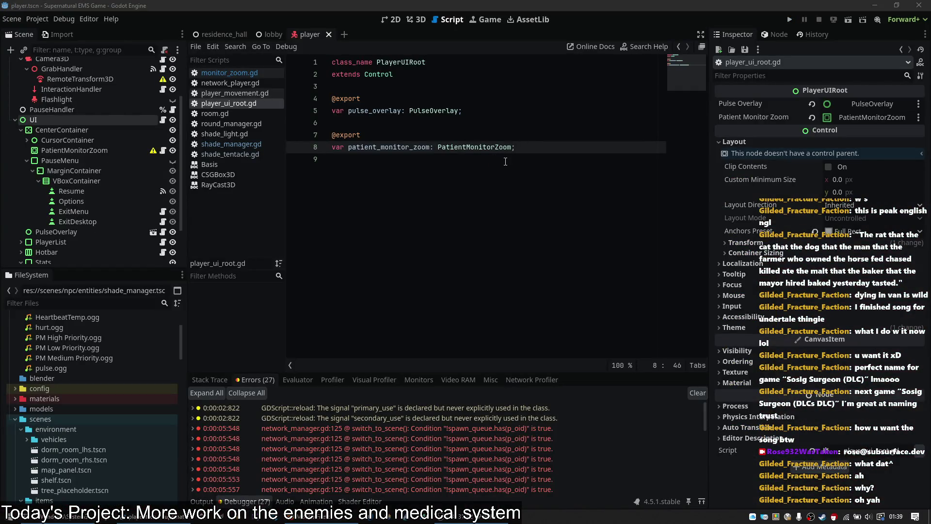
- Look through the UI root's Material and texture Filter/Repeat properties in the Inspector
click(730, 382)
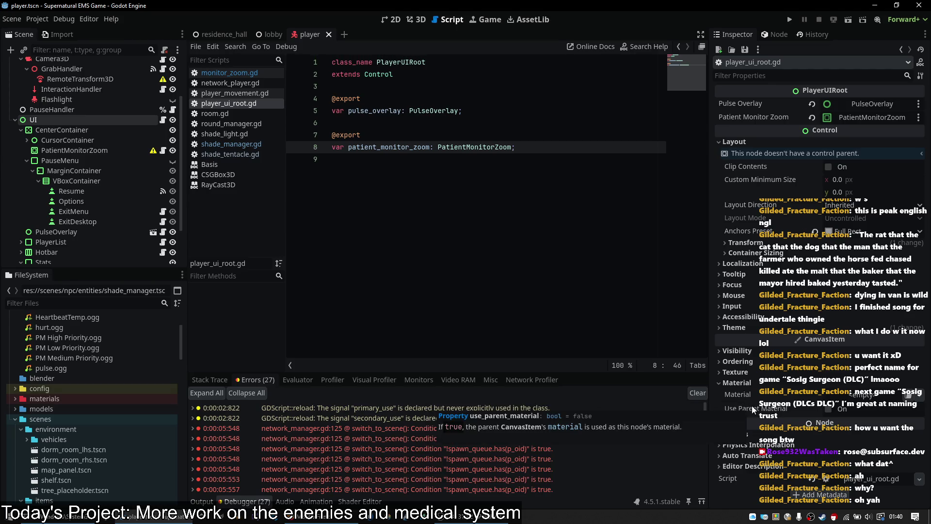
click(740, 384)
click(745, 371)
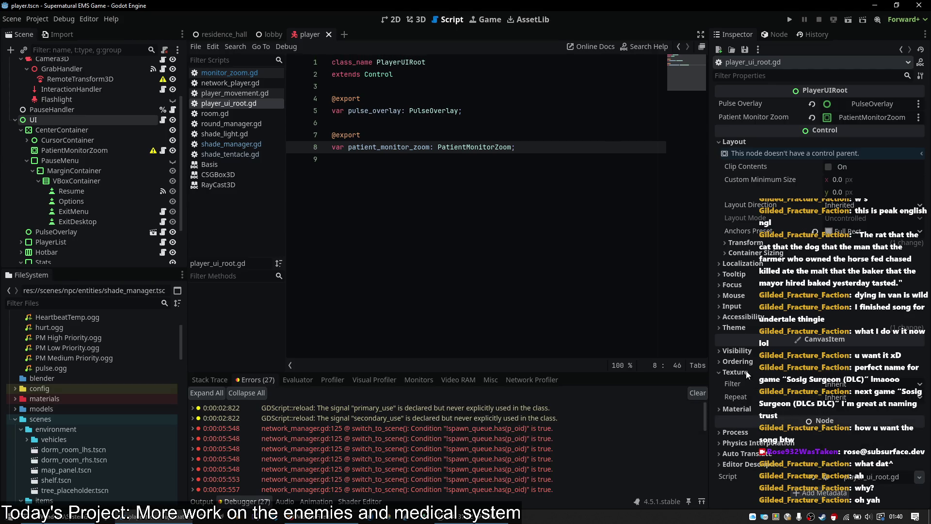
mouse_move(741, 394)
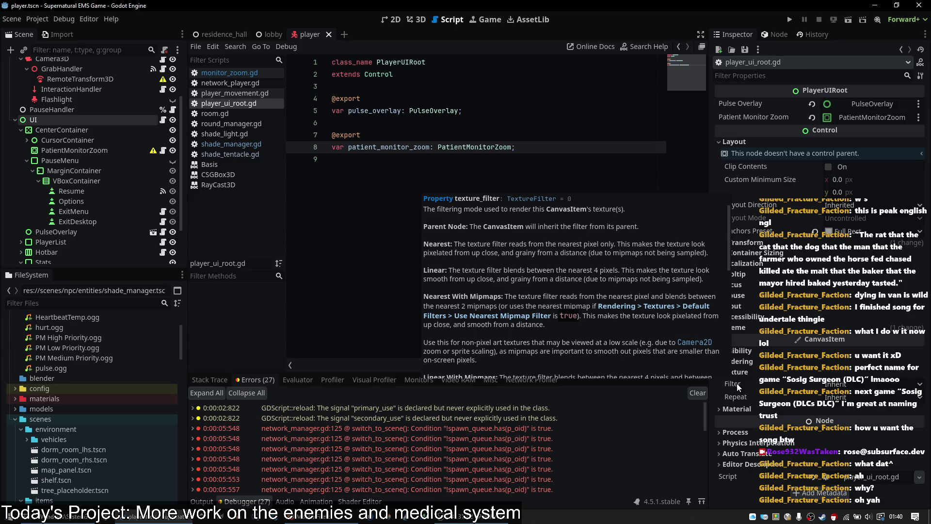
scroll(685, 347, down, 3)
scroll(637, 334, up, 3)
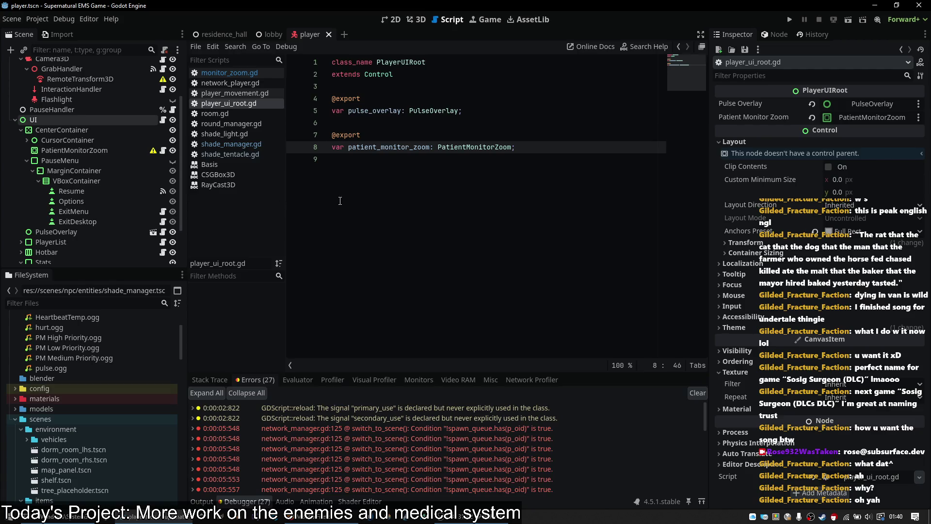
- Read the Ordering properties' Z Index, Z as Relative and Y Sort Enabled tooltips, then show Visibility
click(737, 373)
click(746, 362)
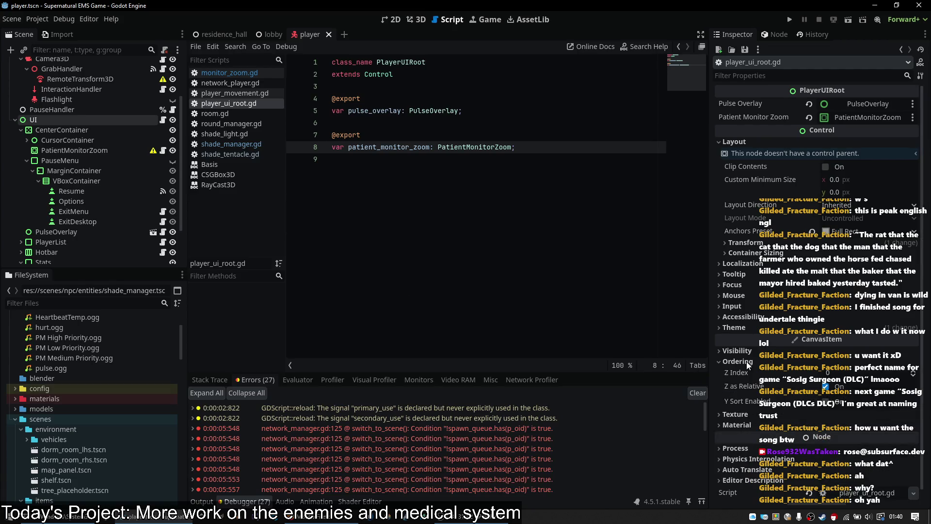
mouse_move(738, 385)
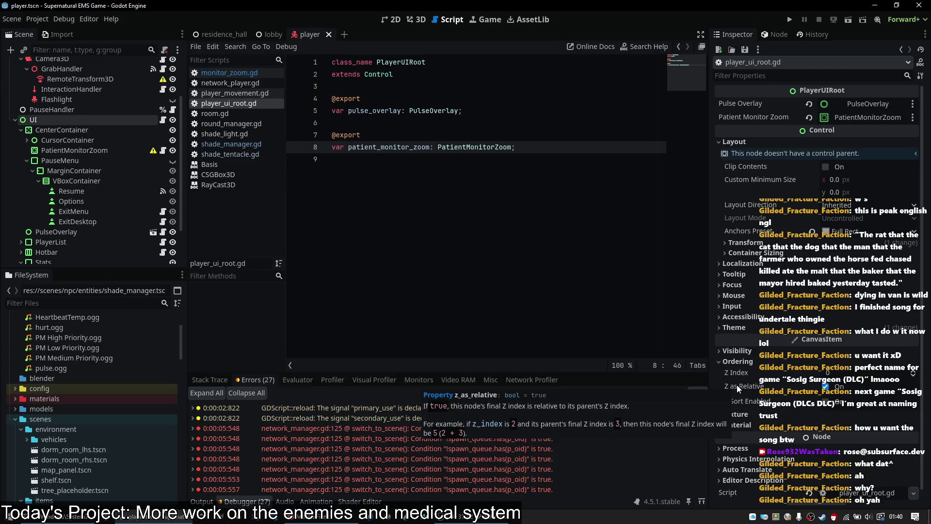
mouse_move(743, 401)
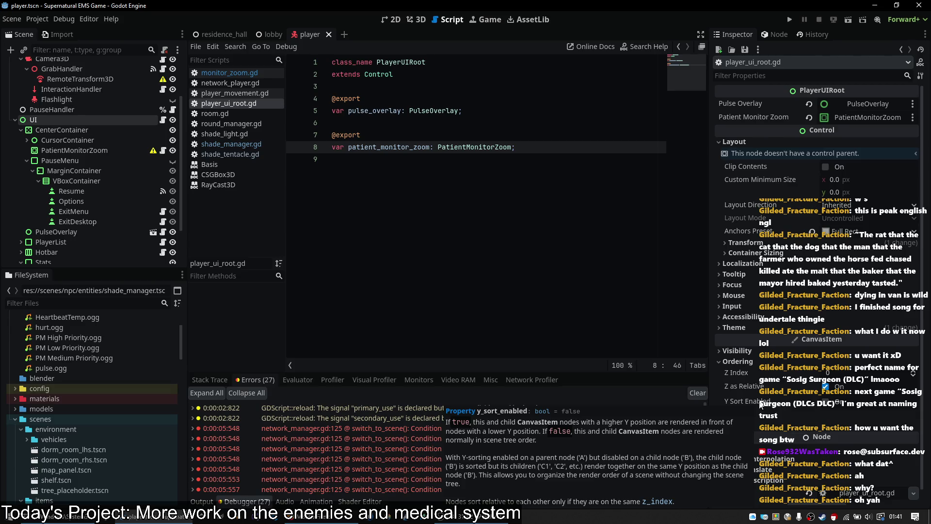
click(755, 360)
click(745, 350)
- Scroll the UI root's Inspector and reveal the Shortcut Context input property
scroll(764, 371, down, 2)
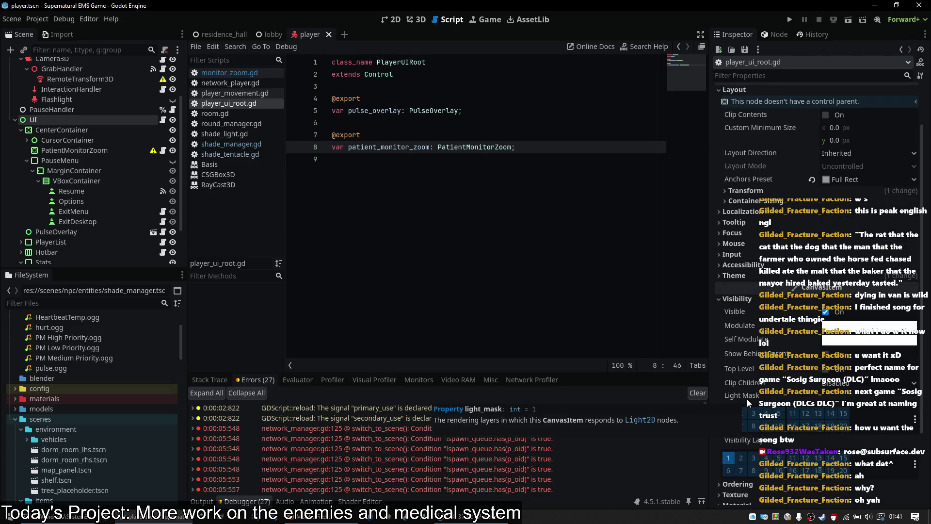
scroll(746, 399, down, 4)
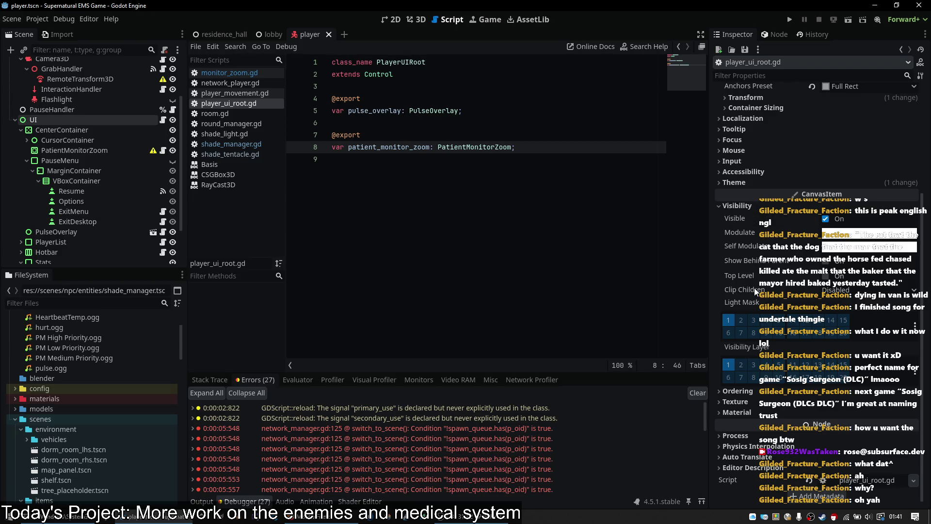
mouse_move(755, 290)
scroll(747, 211, up, 3)
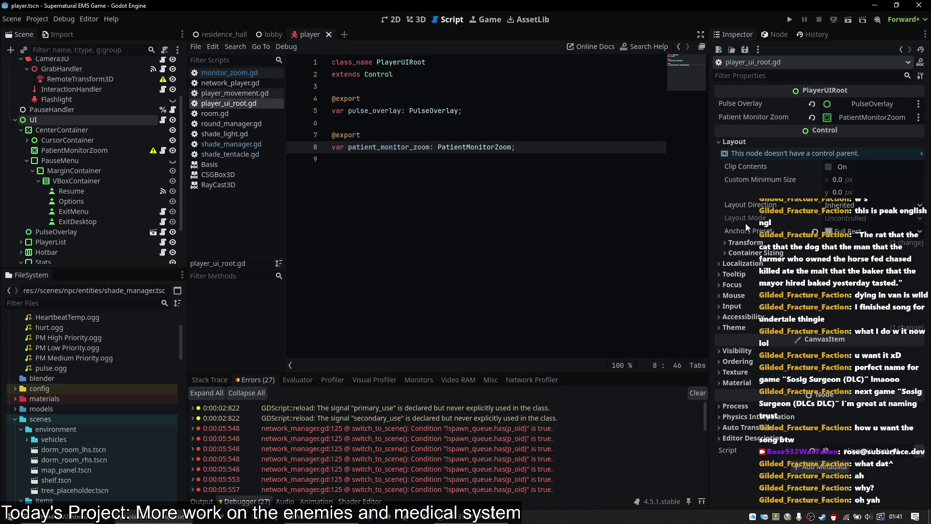
click(737, 305)
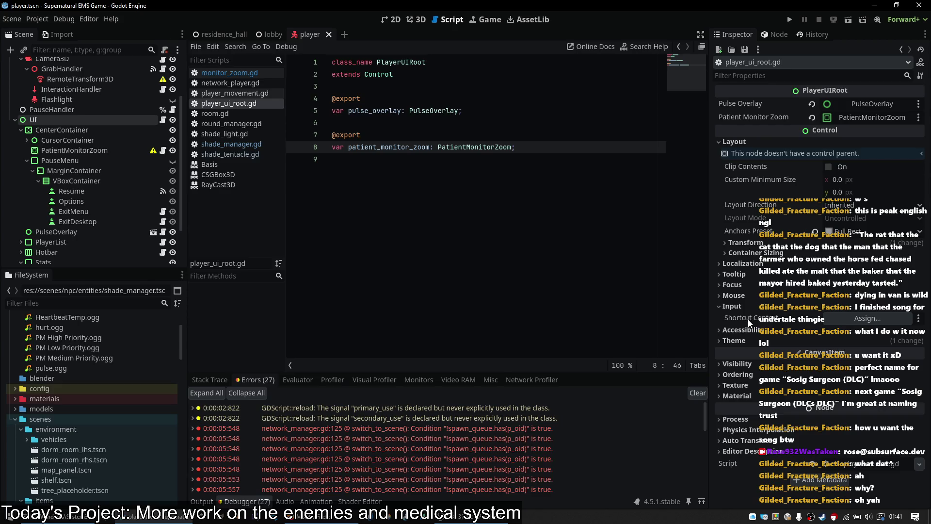
mouse_move(748, 319)
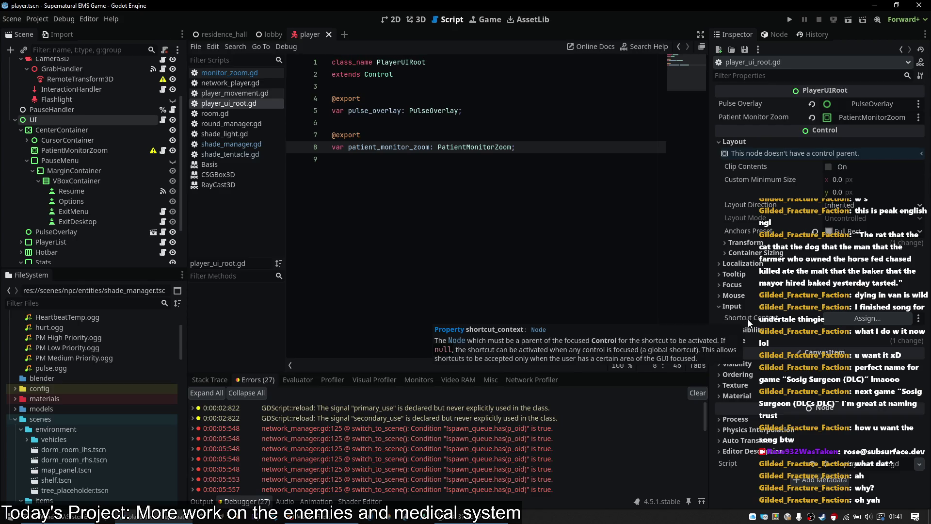
- Review the Accessibility properties, leaving the Live region setting Off
click(738, 307)
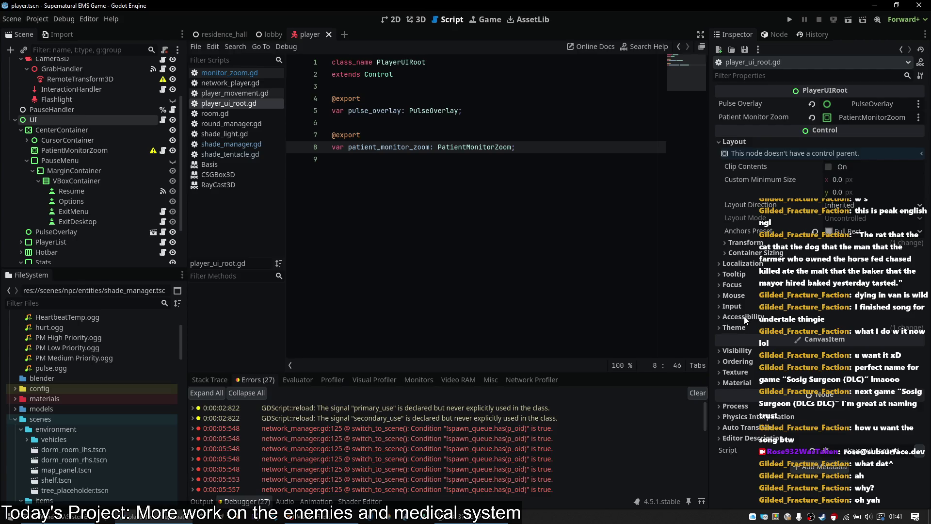
click(744, 316)
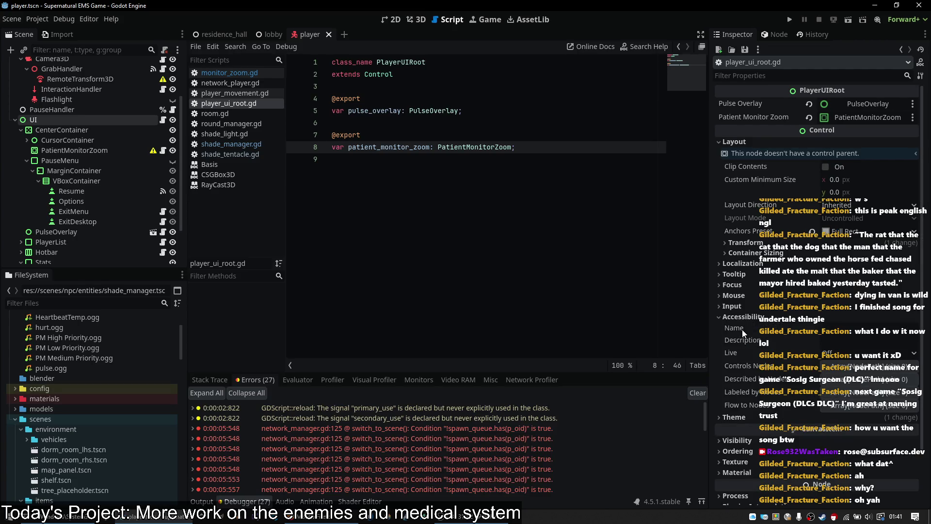
mouse_move(742, 329)
mouse_move(735, 351)
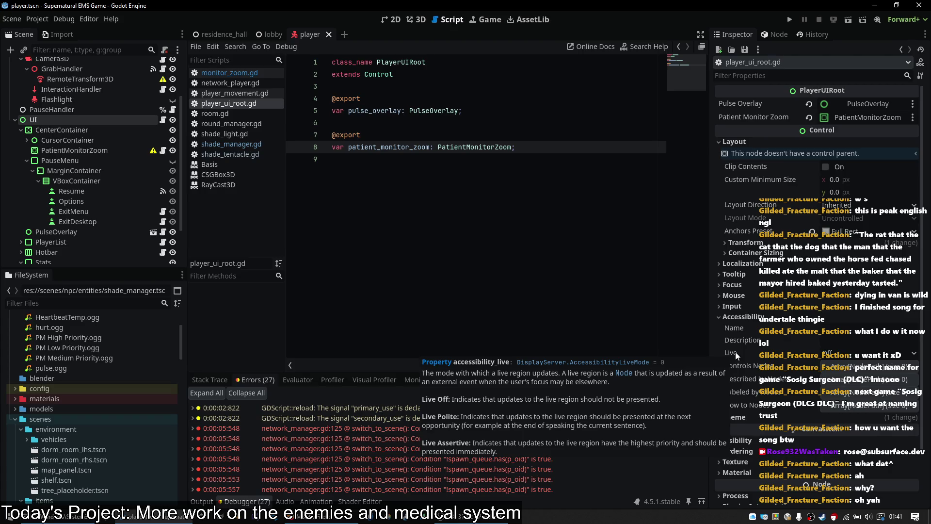
click(837, 355)
click(773, 356)
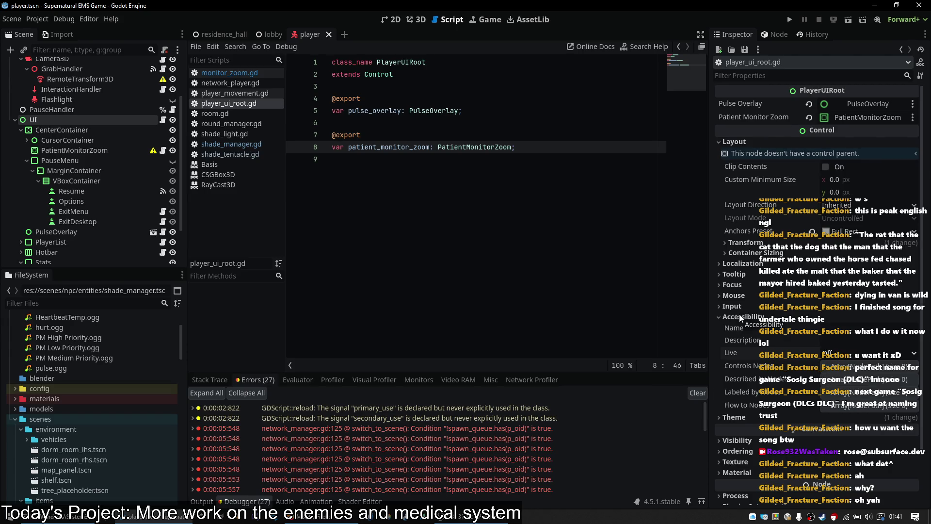
click(741, 318)
- Check the Mouse, Focus and Tooltip sections unchanged, then show the player scene in 3D
click(732, 296)
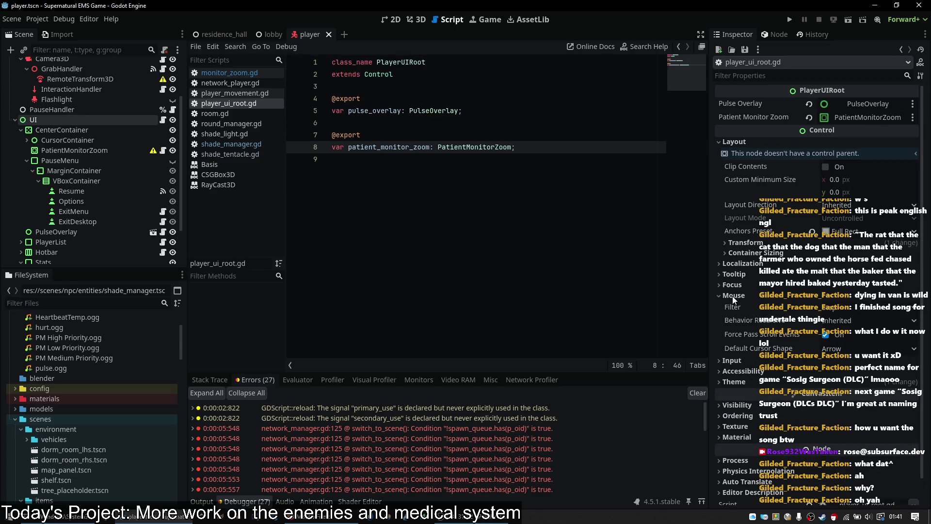
mouse_move(761, 320)
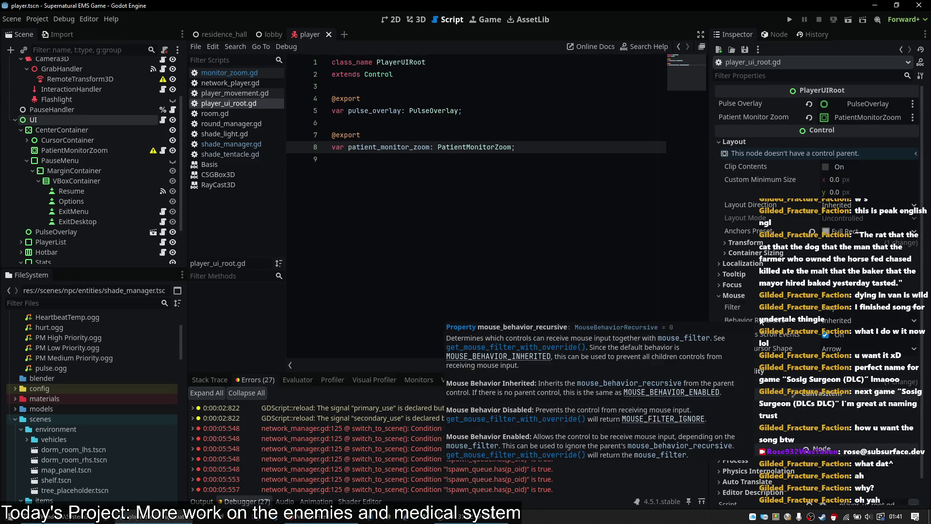
click(744, 297)
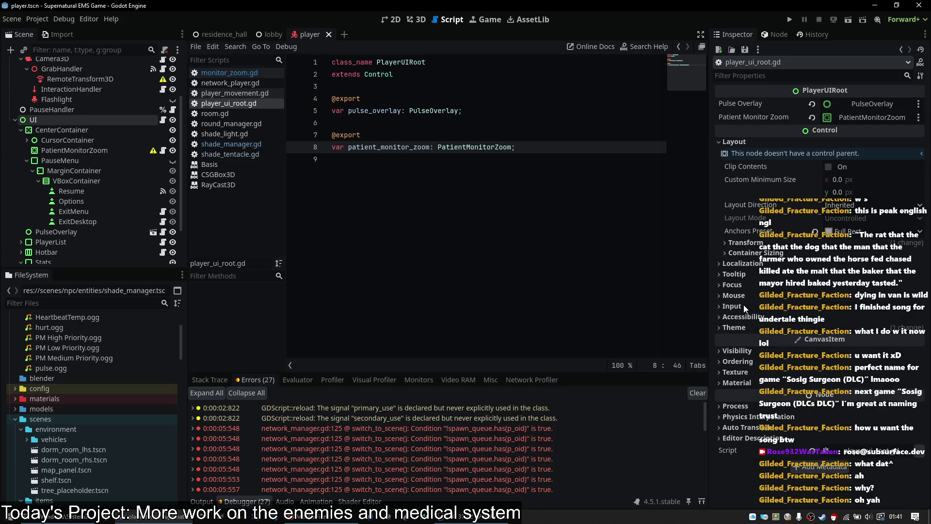
click(732, 285)
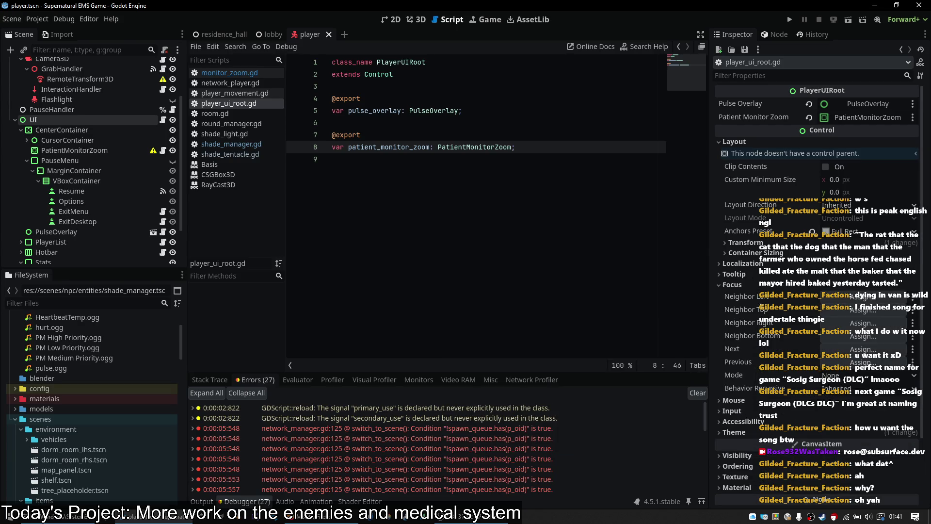
click(729, 285)
click(734, 274)
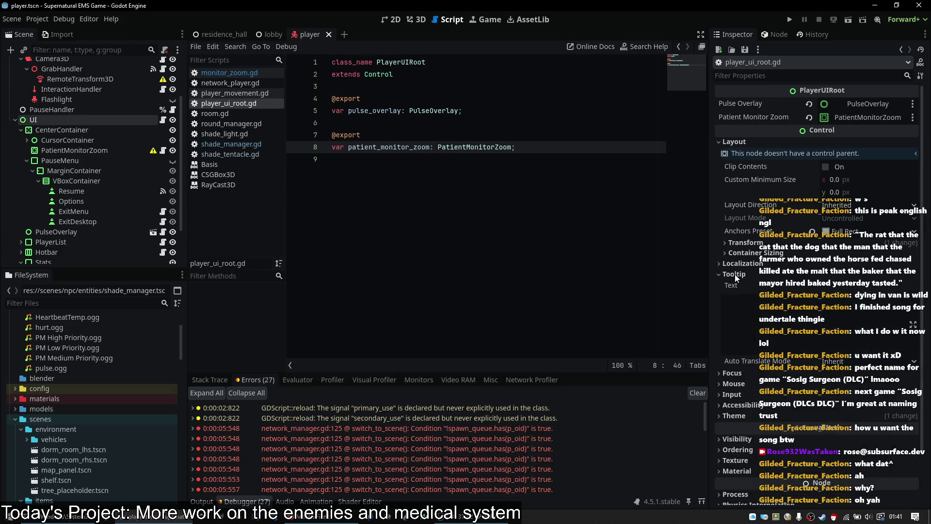
click(735, 274)
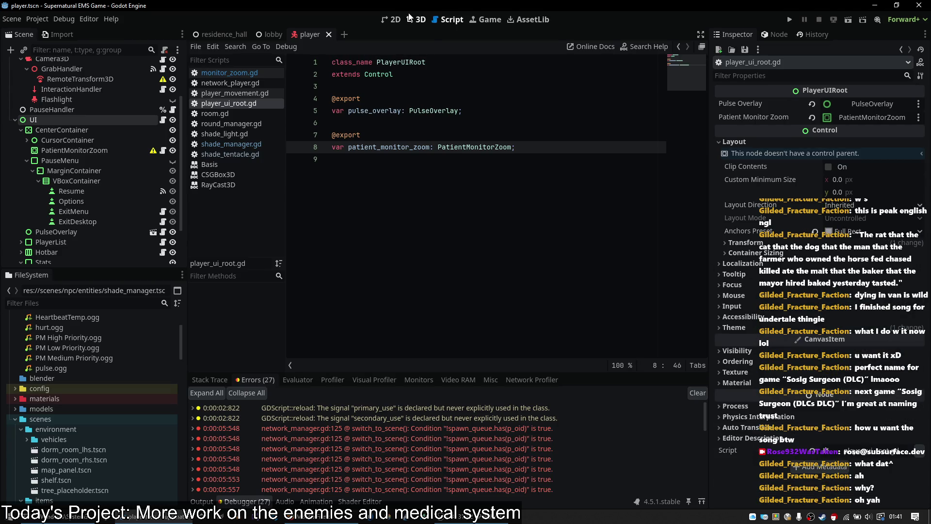
click(410, 18)
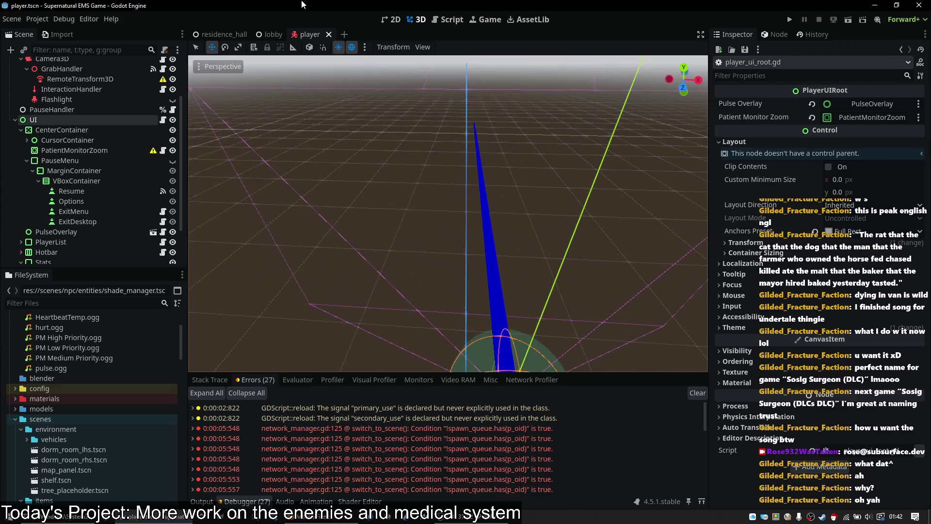
- Close the player scene, run the residence_hall scene and host a lobby
middle_click(301, 30)
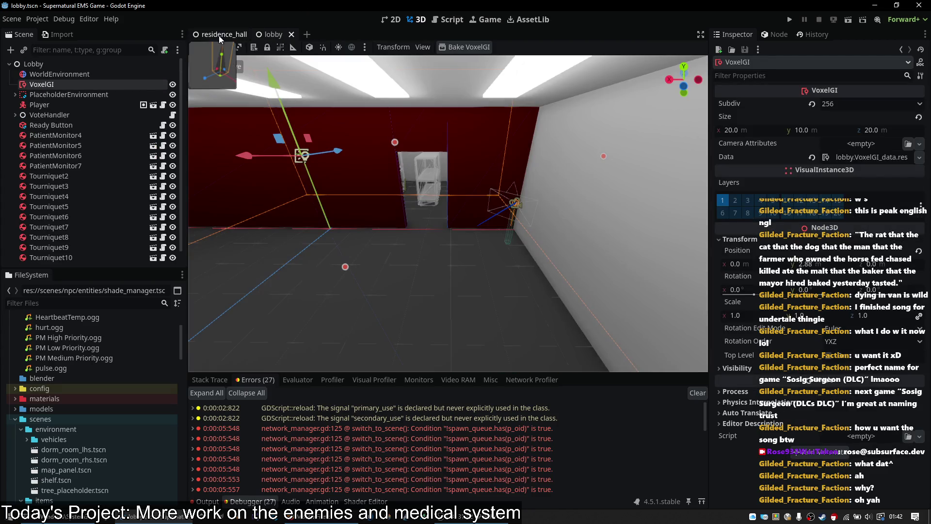
key(ctrl+Tab)
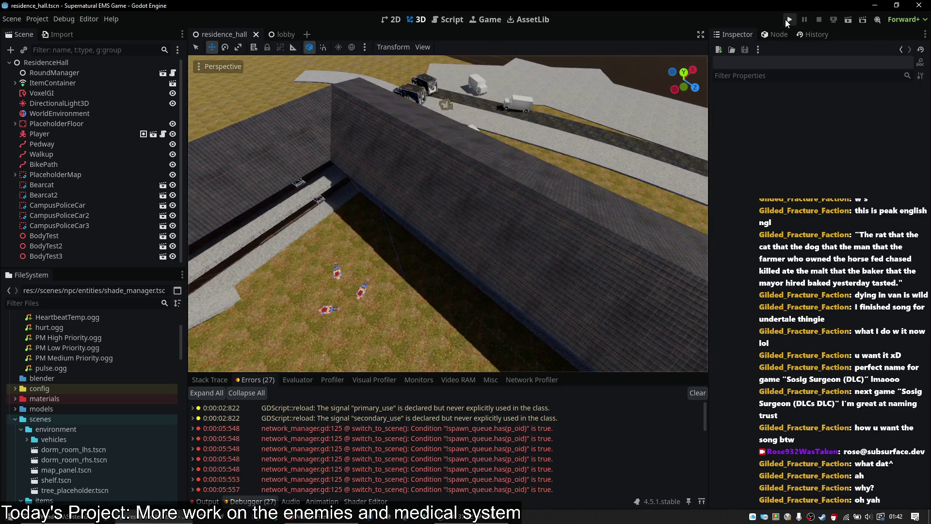
click(786, 20)
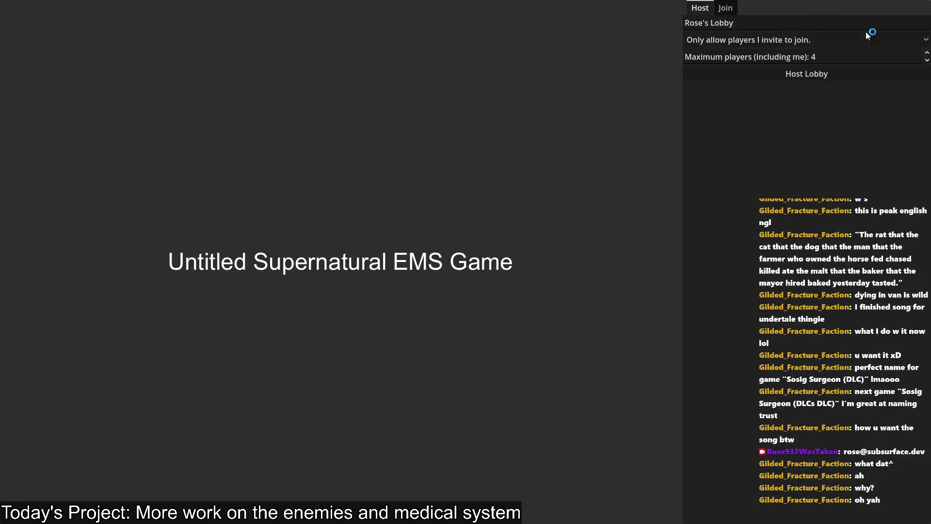
click(821, 80)
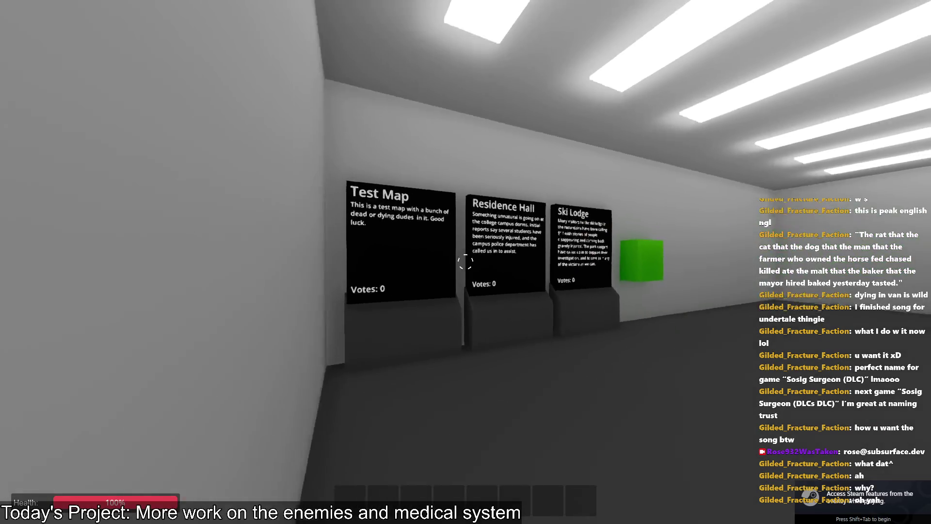
- Ready up and take the patient monitor and cable from the medical van
key(w)
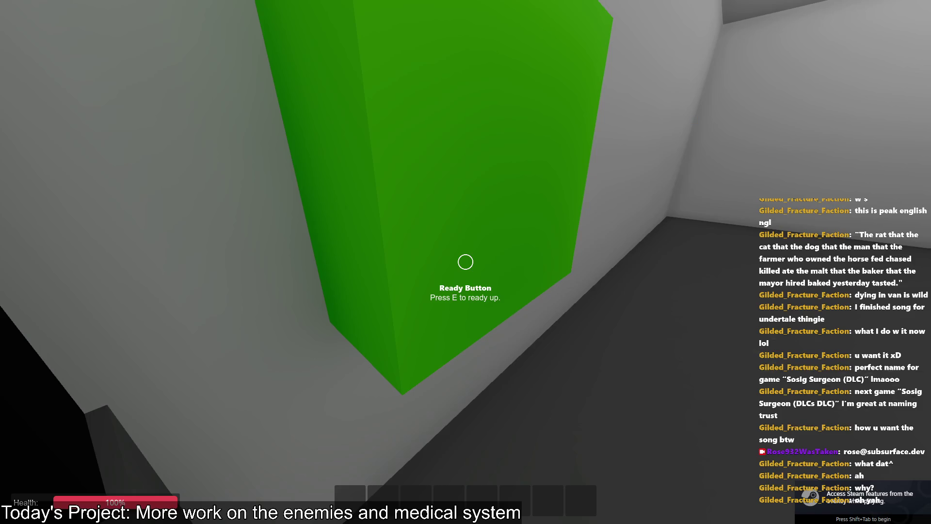
key(e)
key(w)
key(e)
key(s)
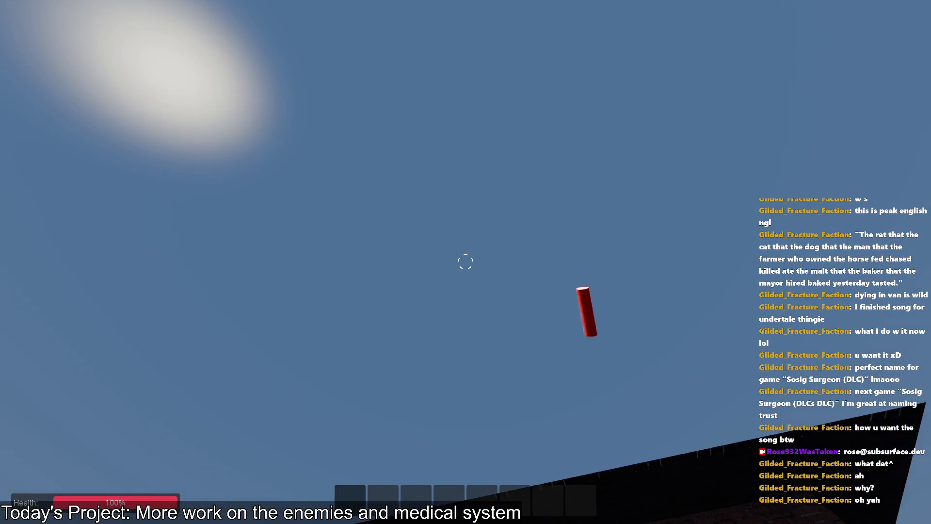
key(w)
key(w)
key(e)
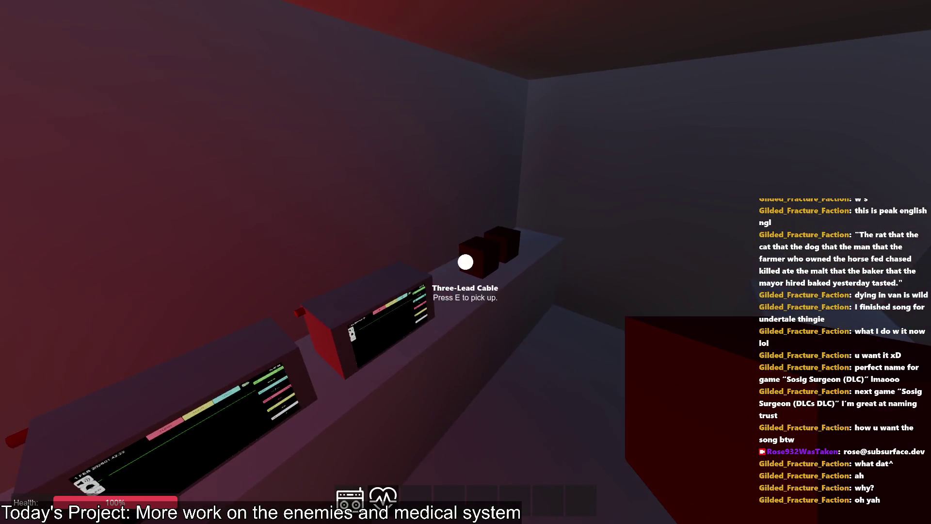
key(s)
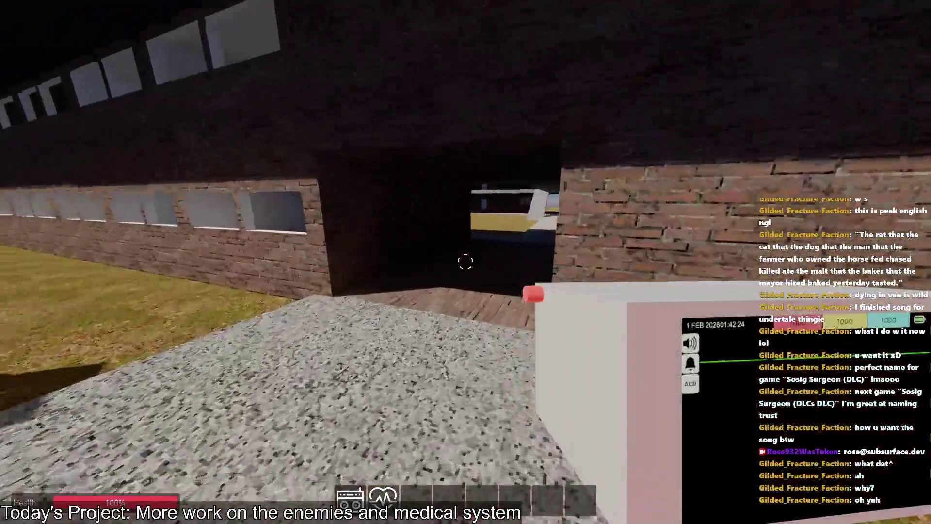
- Place the monitor beside a courtyard casualty, plug in the three-lead cable and open its screen
key(w)
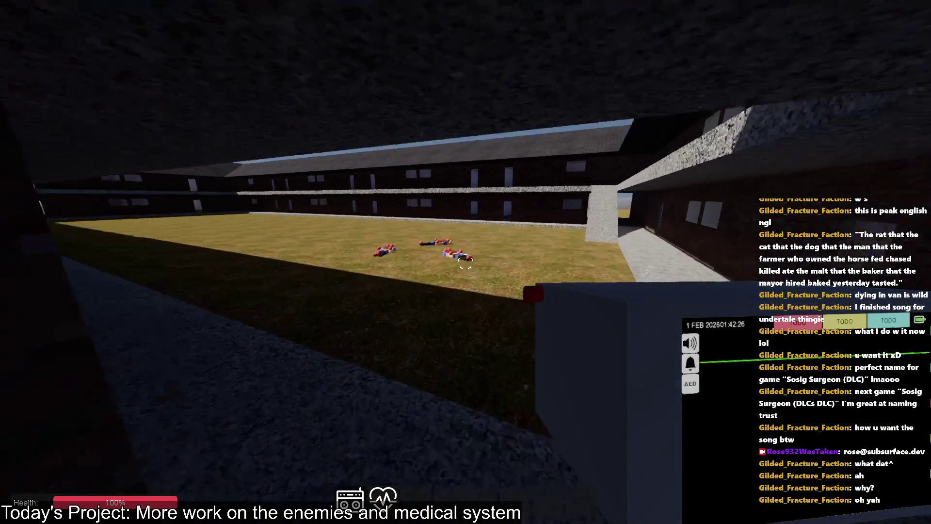
key(w)
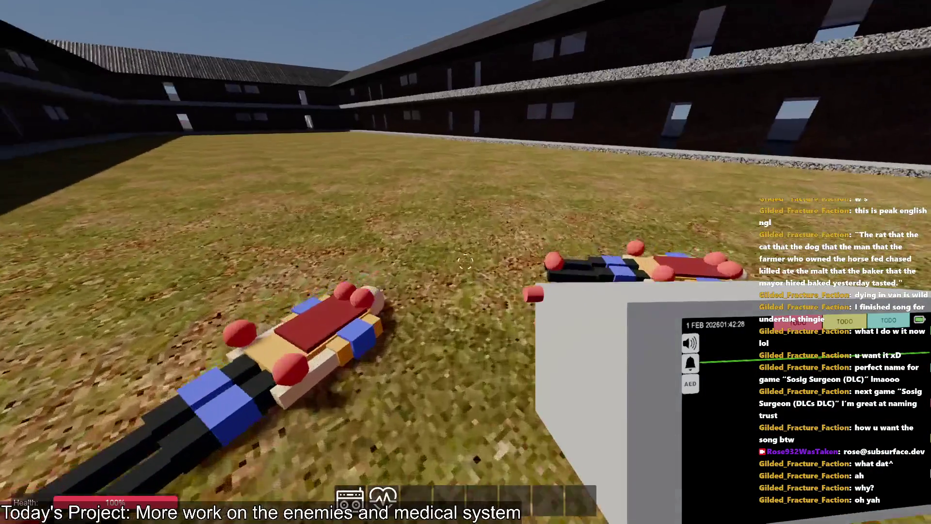
key(w)
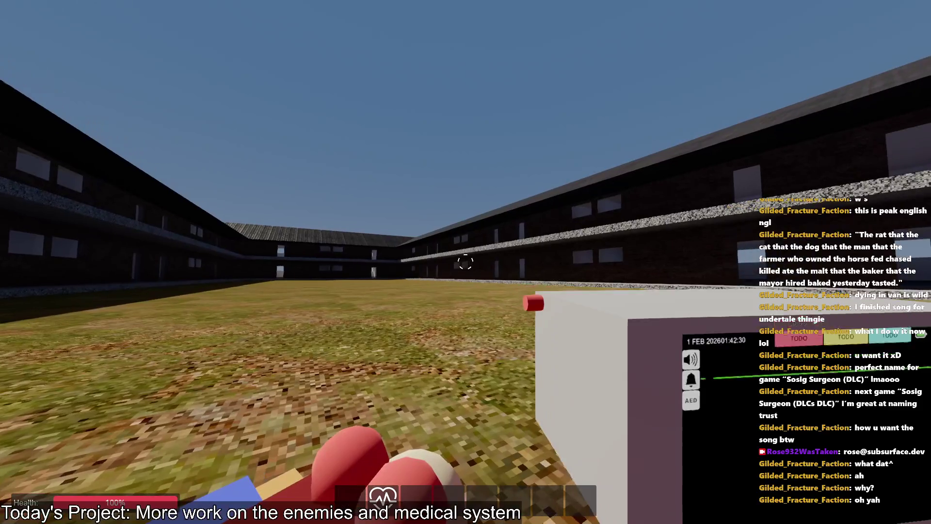
click(465, 262)
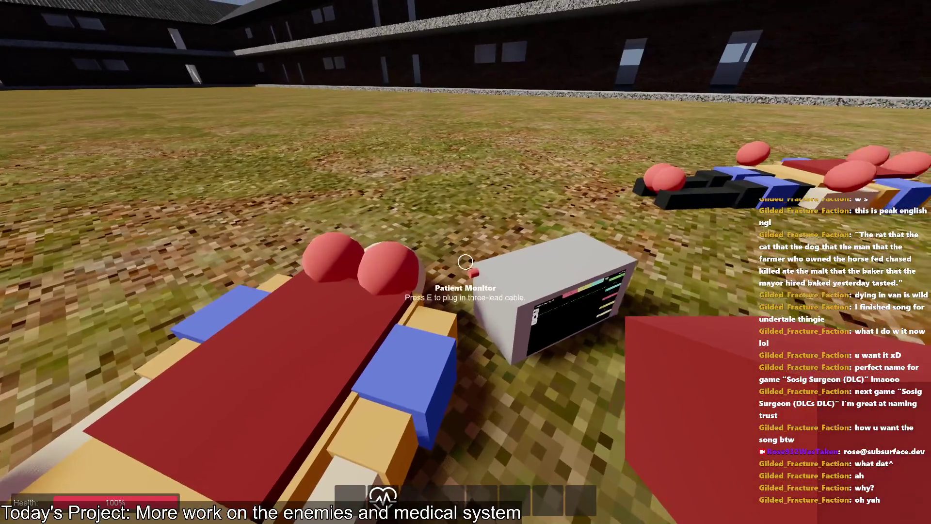
key(e)
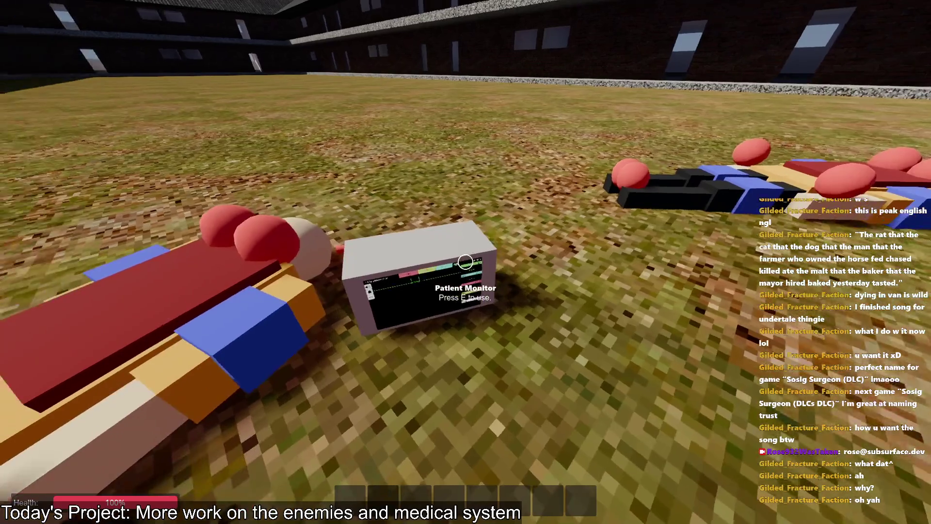
key(e)
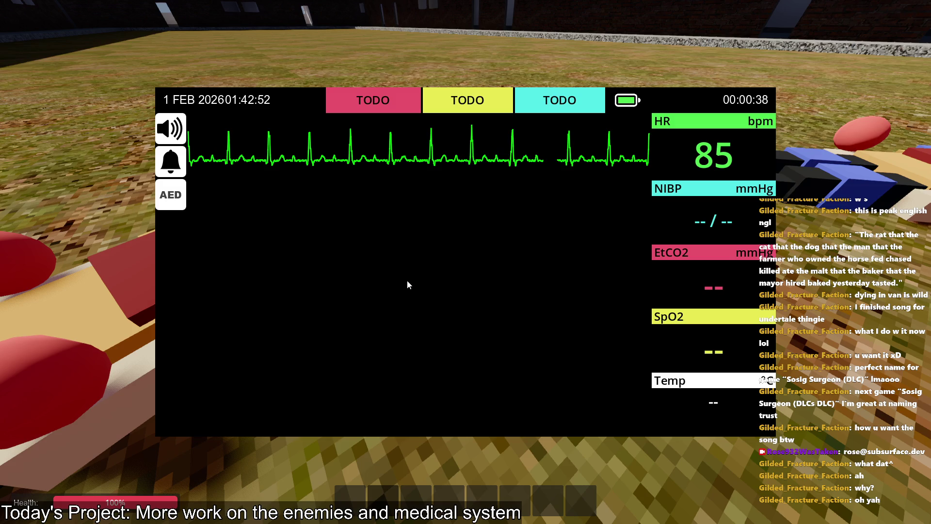
key(alt+Tab)
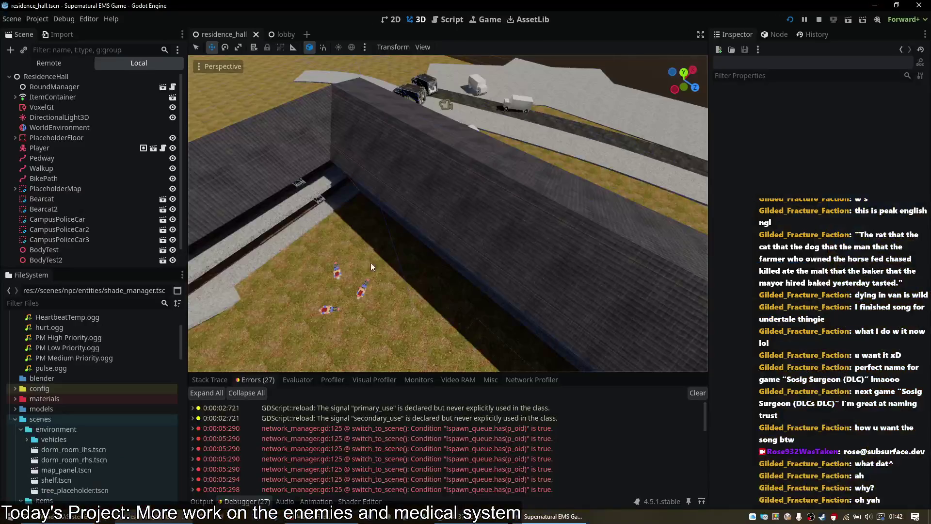
key(alt+Tab)
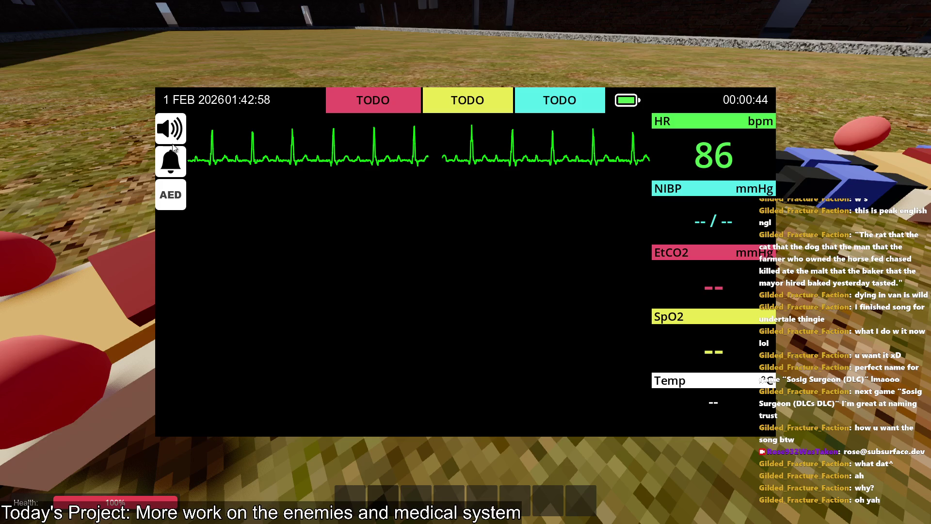
key(Escape)
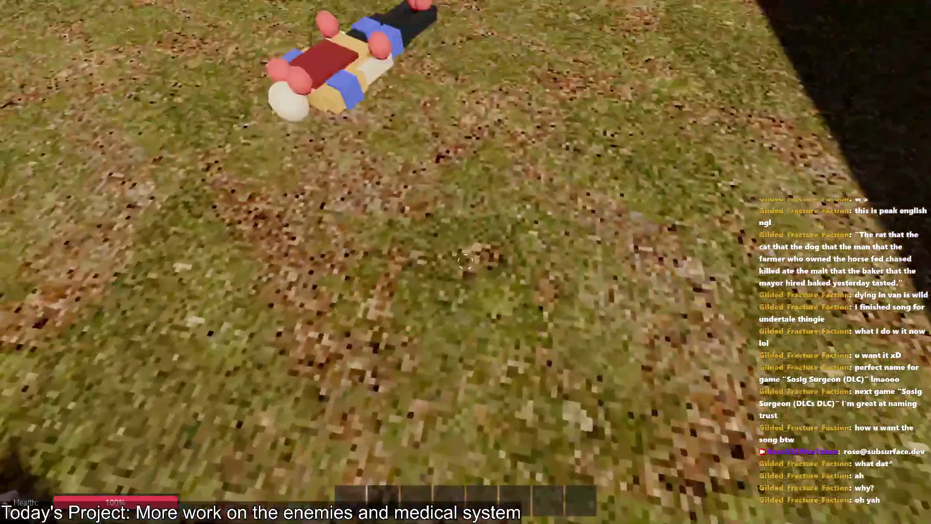
- Check another casualty's pulse, roam the upper walkway, then pick up the patient monitor
key(w)
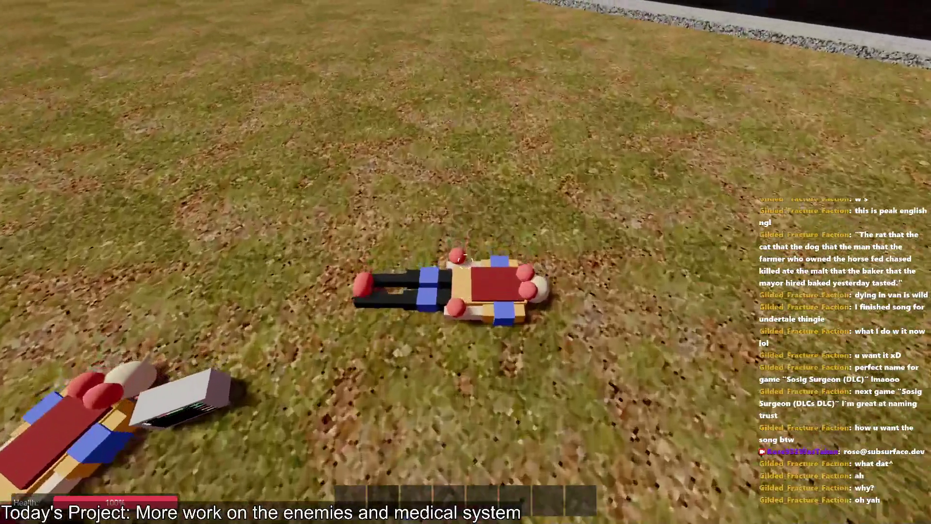
mouse_move(466, 262)
key(w)
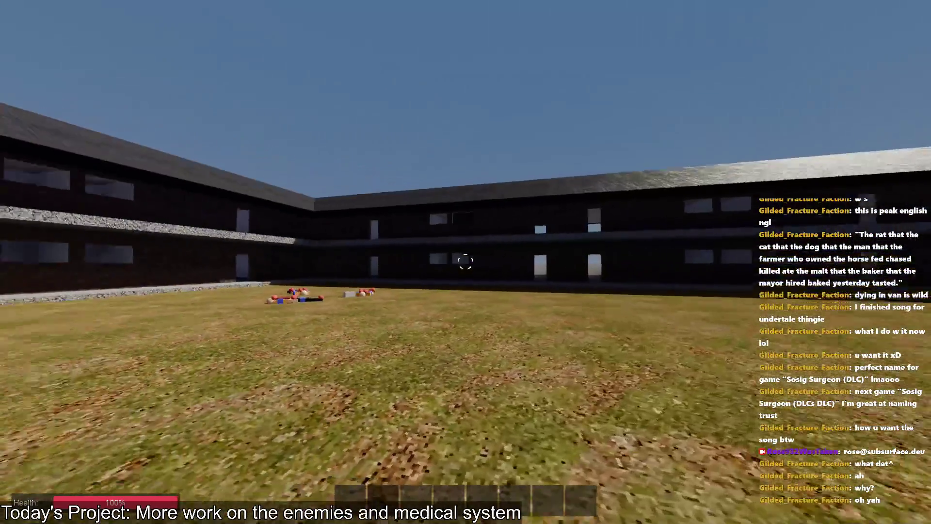
key(w)
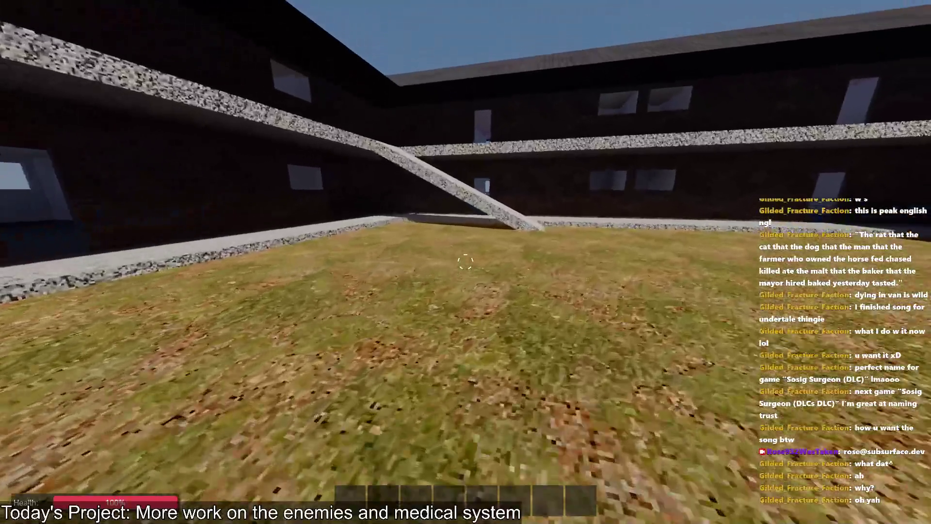
key(w)
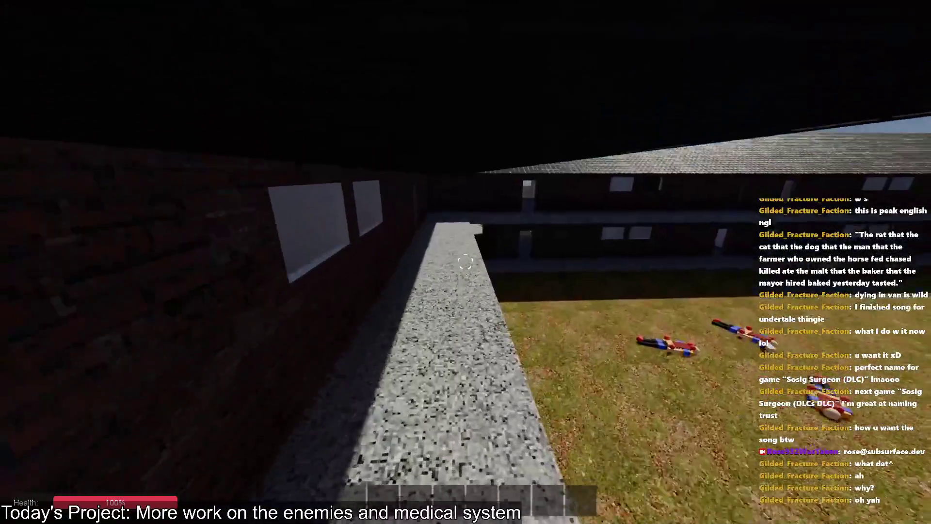
key(w)
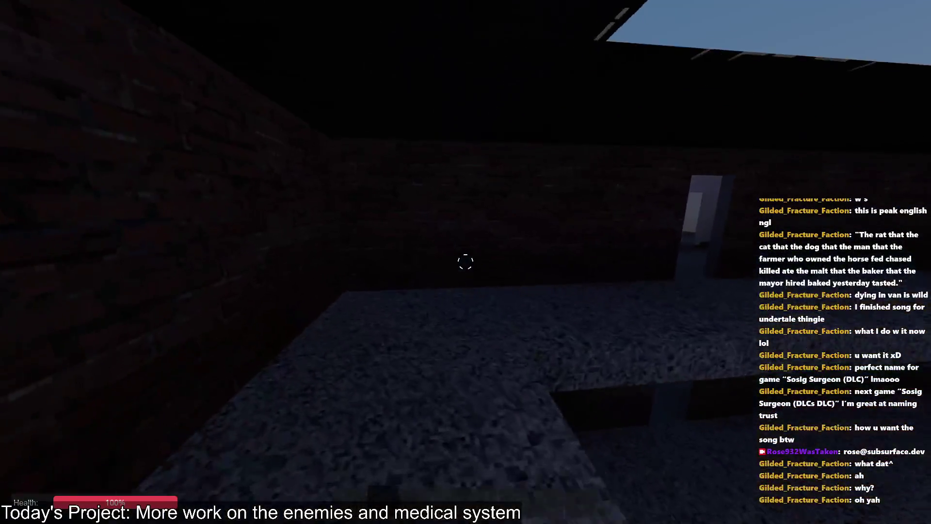
key(w)
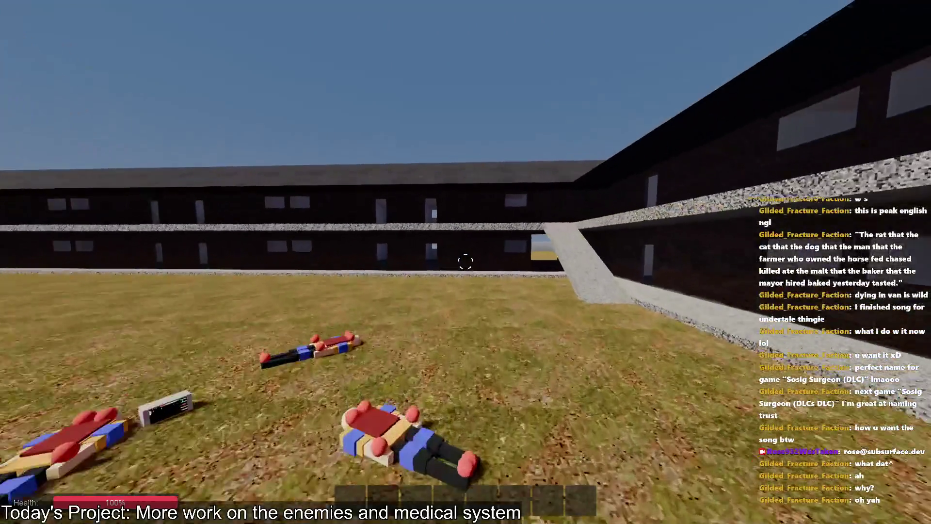
key(w)
key(e)
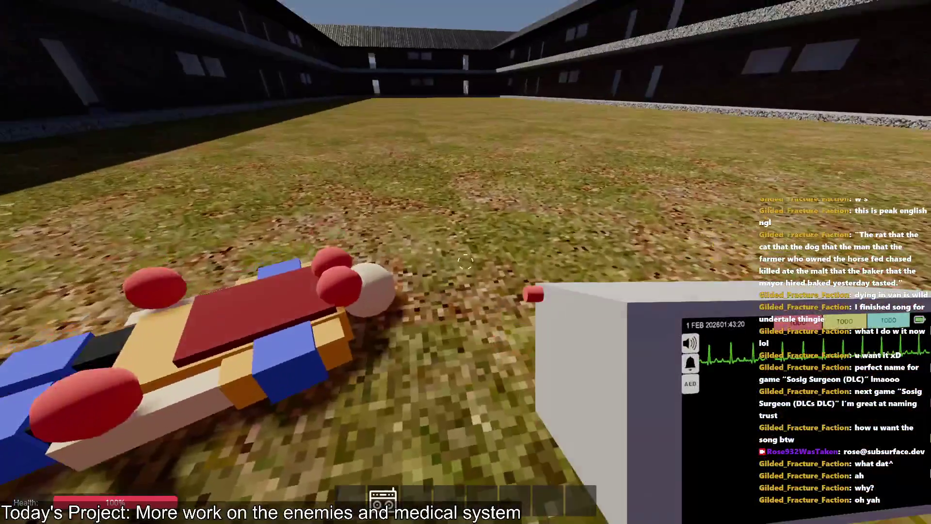
- Carry the monitor up the ramp into the dark room and open its full-screen display
key(w)
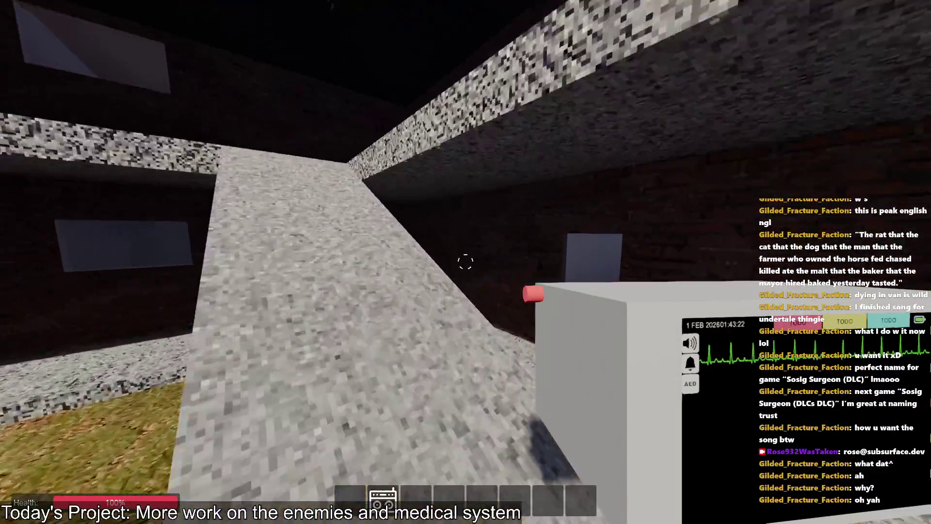
key(w)
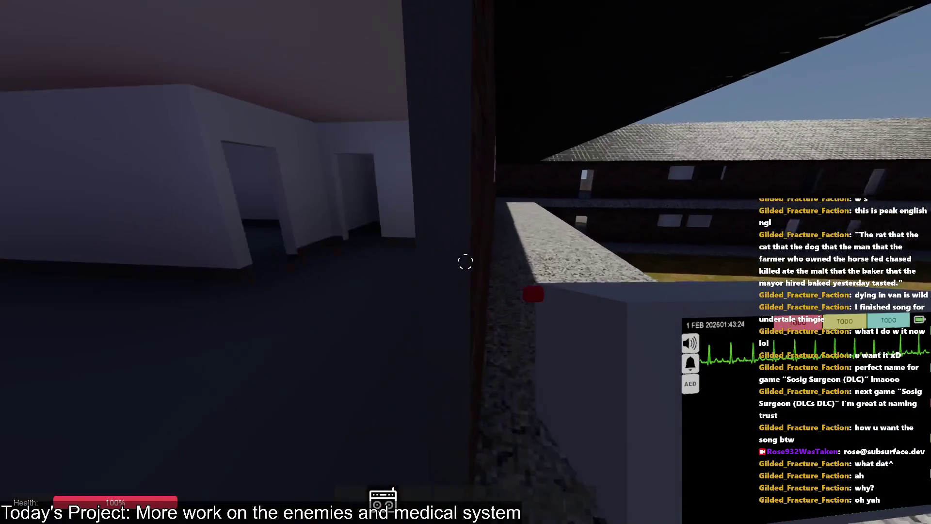
key(w)
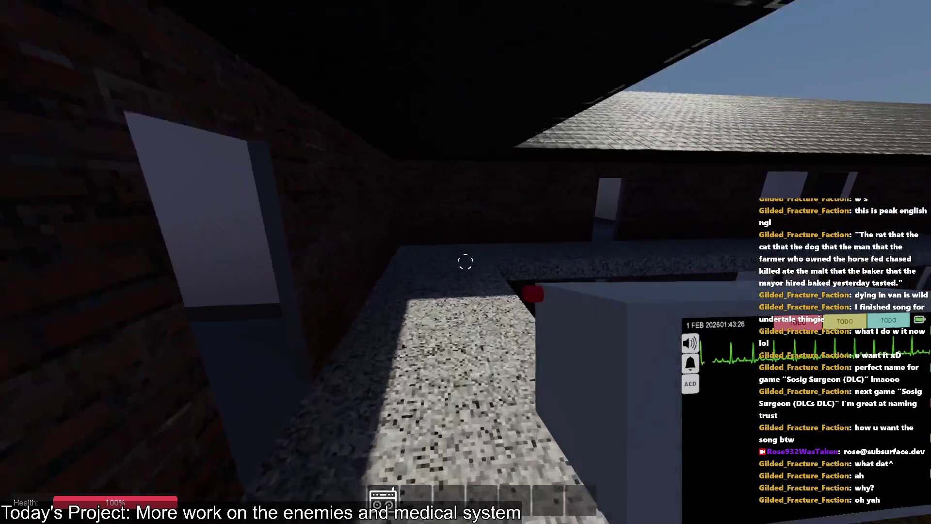
key(w)
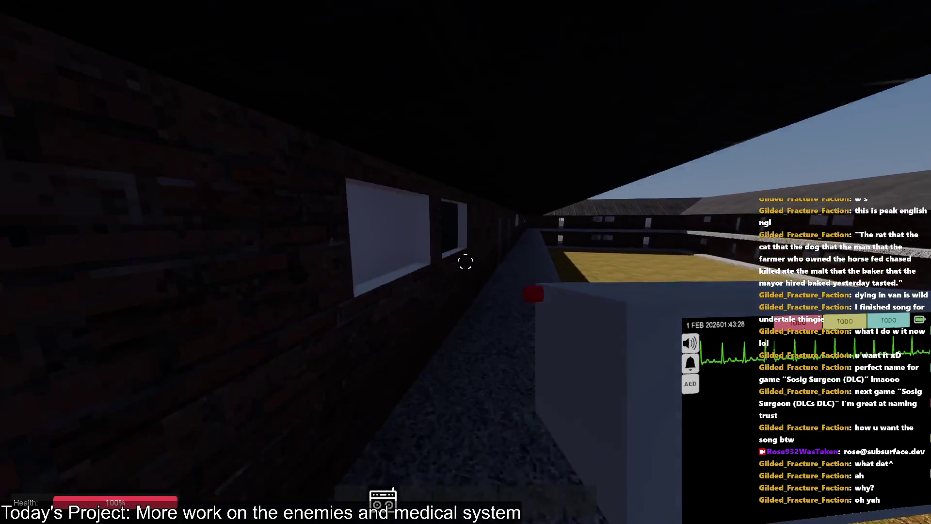
key(w)
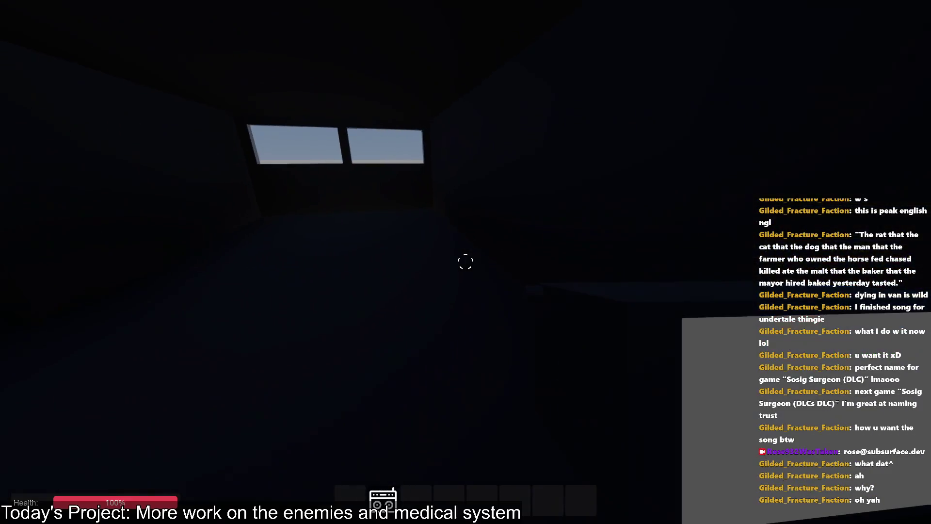
key(w)
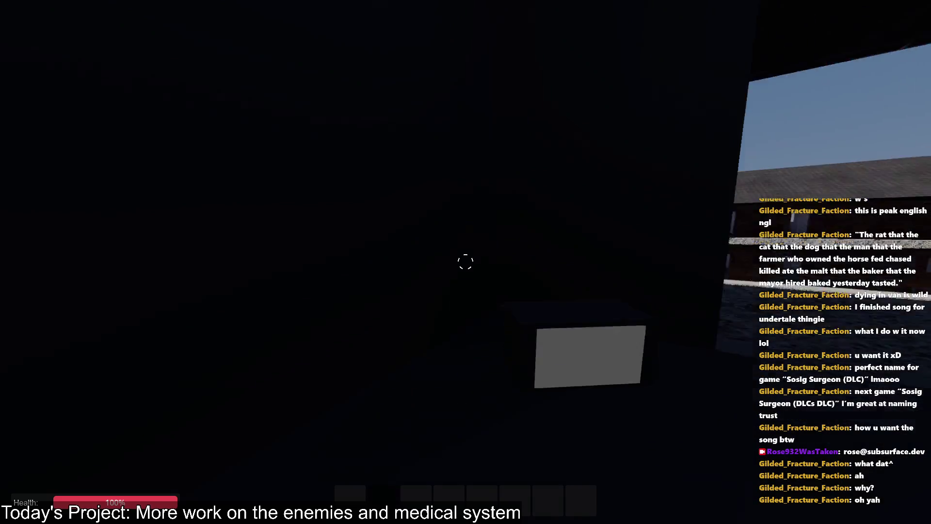
key(e)
key(e)
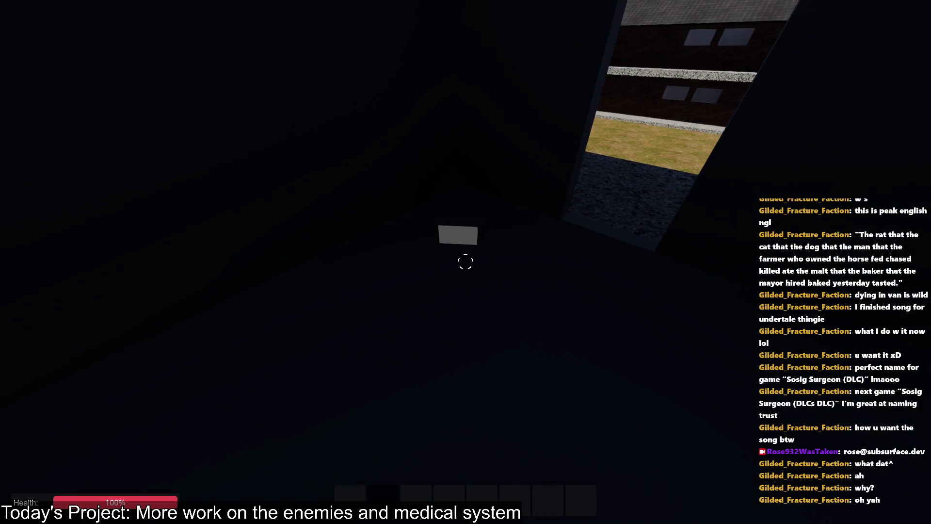
- Swap the knife for the monitor, walk out above the courtyard and return to the editor
key(w)
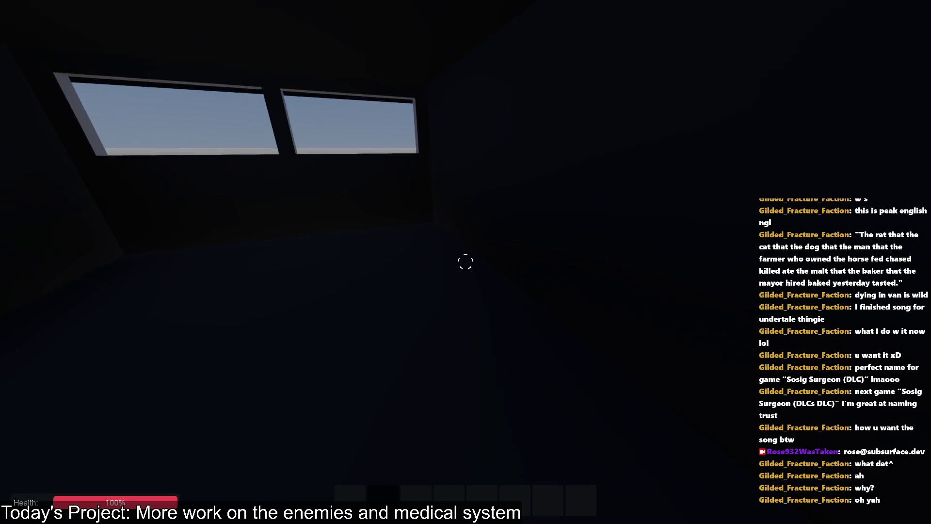
key(w)
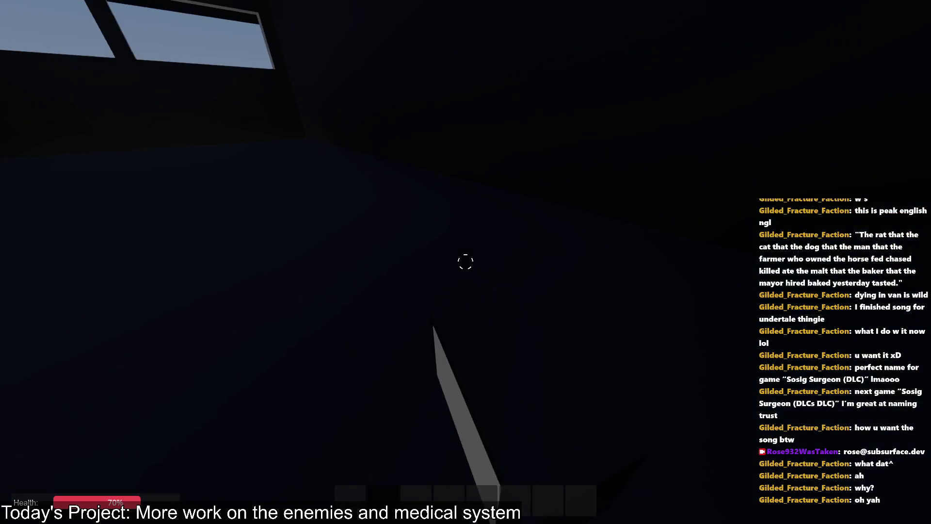
key(e)
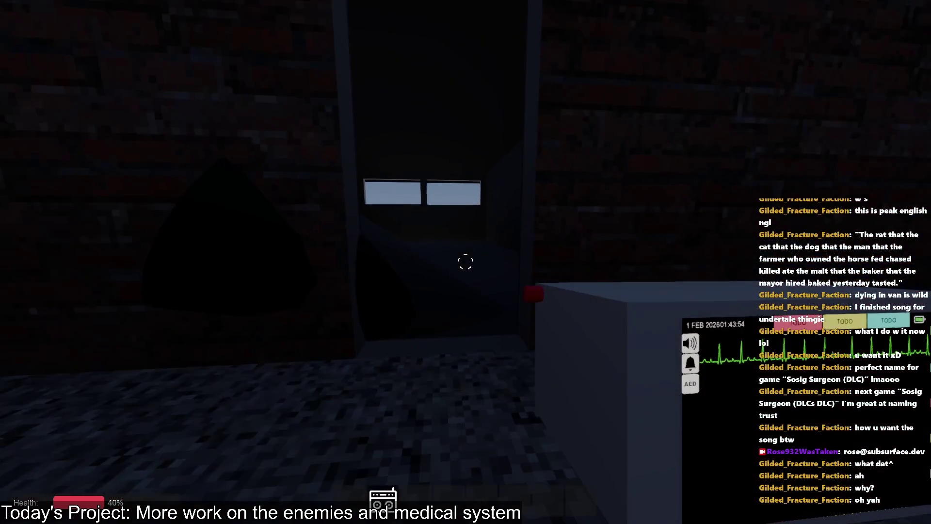
key(w)
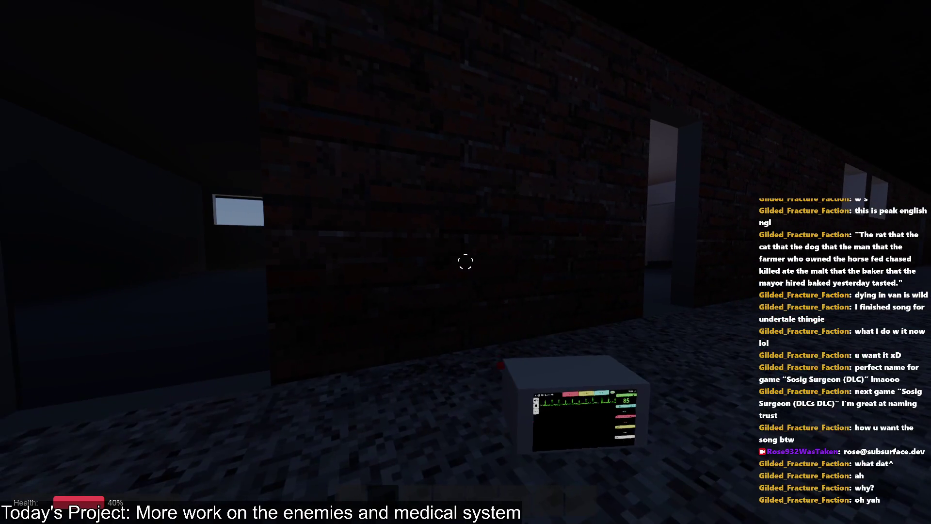
key(w)
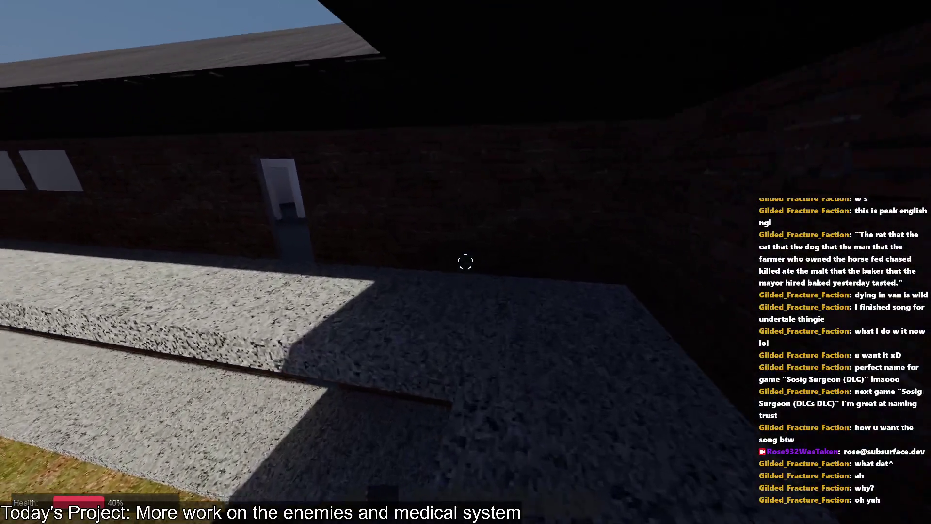
key(alt+Tab)
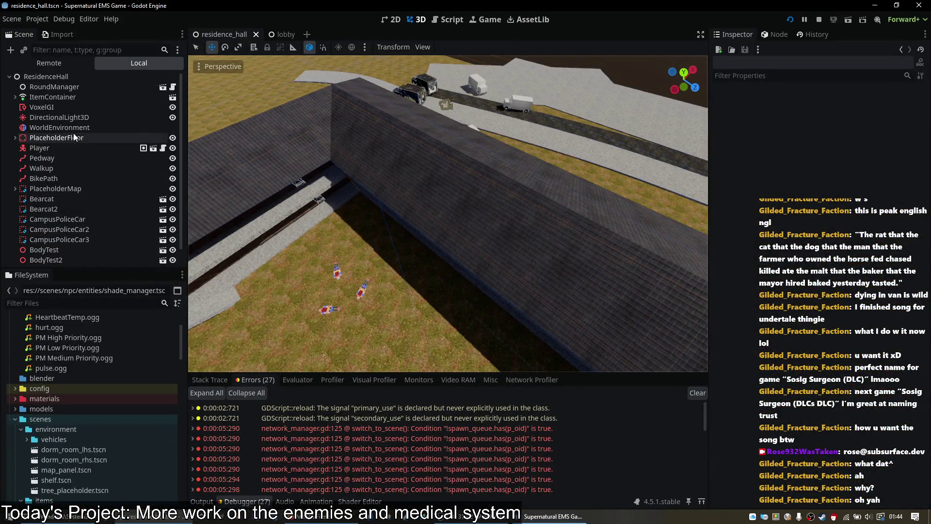
- Expand the materials folder in the FileSystem dock and stop the running game
scroll(73, 133, down, 1)
scroll(68, 340, up, 2)
scroll(59, 348, up, 3)
double_click(62, 470)
scroll(61, 458, down, 5)
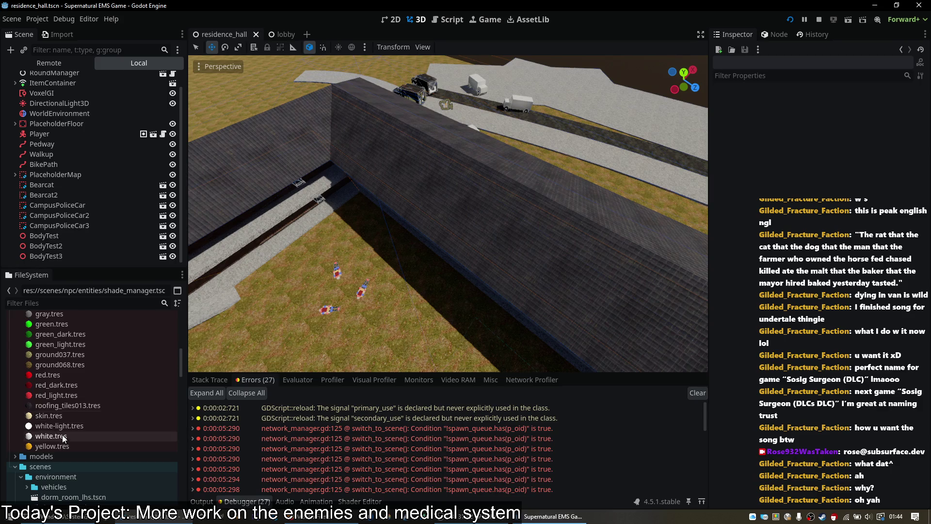
scroll(57, 379, up, 5)
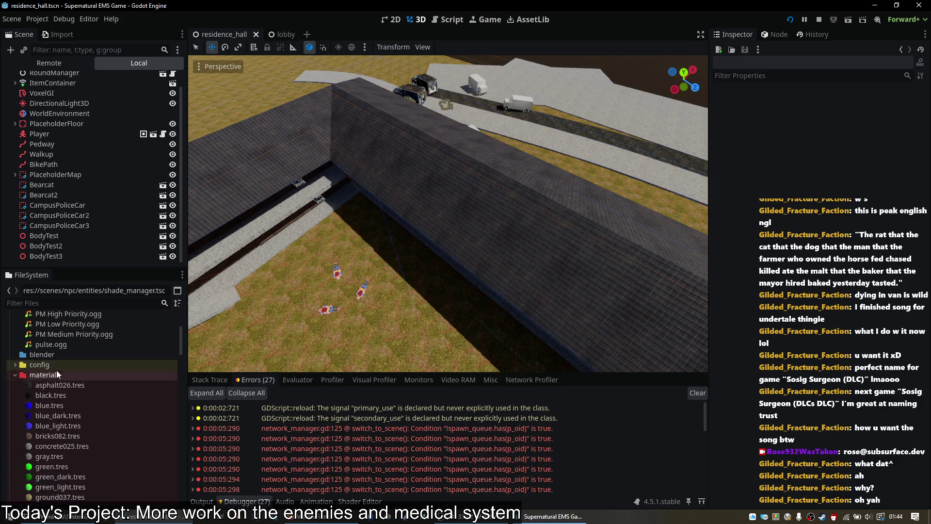
click(817, 19)
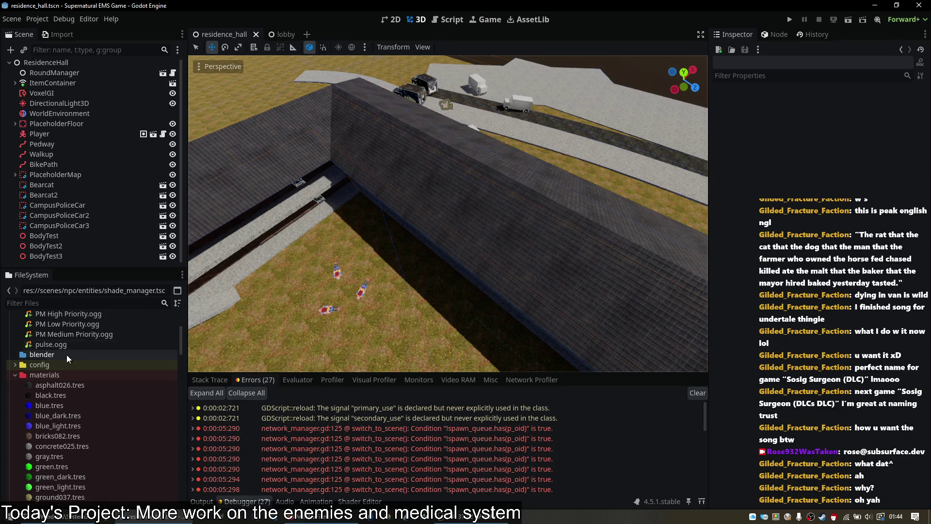
- Open patient_monitor.tscn from the FileSystem dock
scroll(49, 368, down, 6)
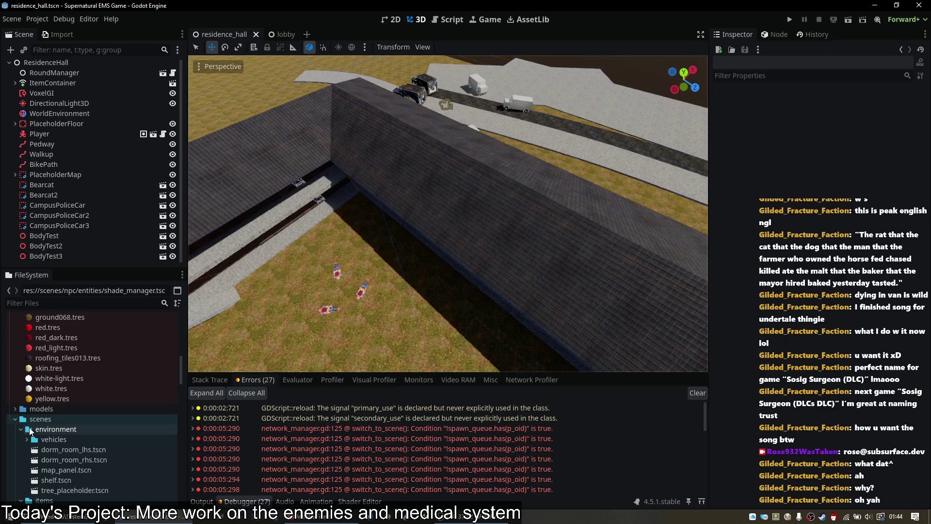
scroll(82, 419, down, 7)
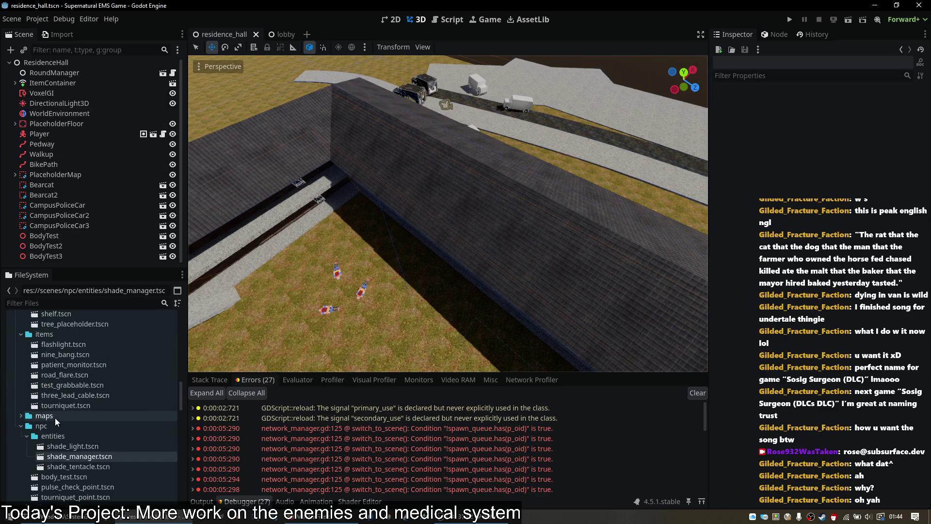
double_click(80, 365)
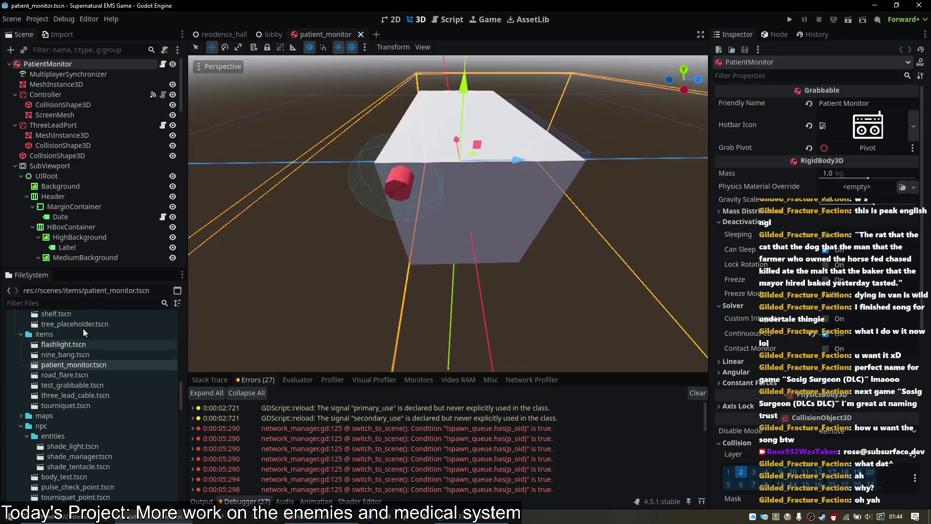
- Select ScreenMesh, expand its Surface Material Override's Shading settings, then move to OBS Studio
drag(326, 217, 233, 219)
scroll(448, 214, up, 3)
mouse_move(448, 213)
mouse_down()
mouse_move(369, 219)
mouse_move(428, 214)
mouse_move(370, 218)
mouse_move(448, 233)
mouse_up()
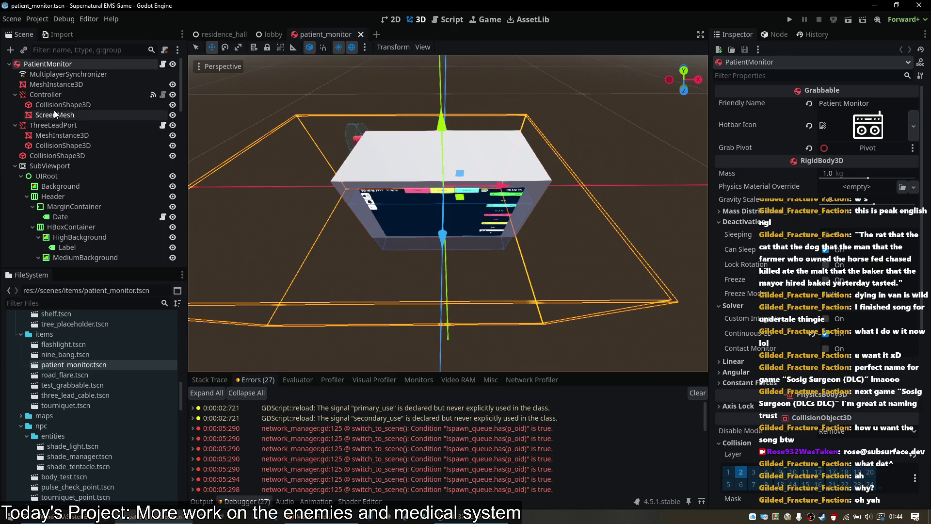
click(55, 85)
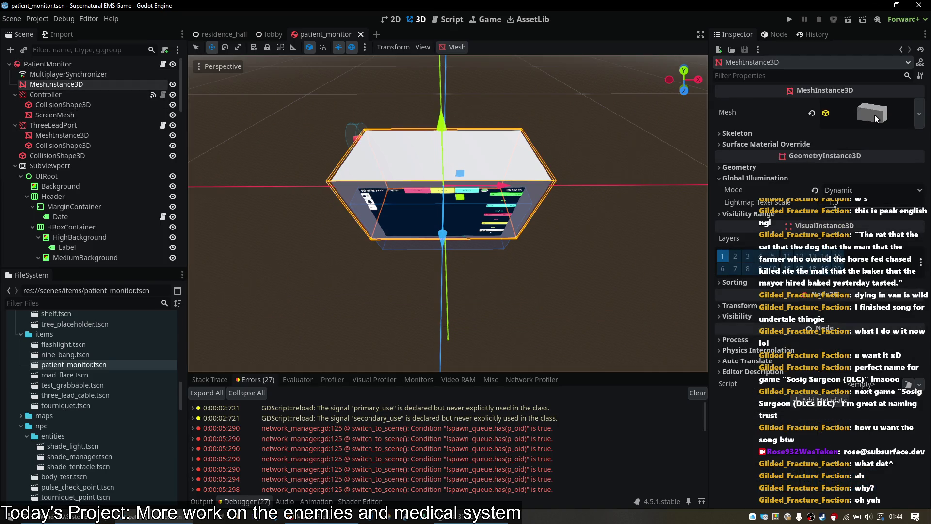
click(55, 115)
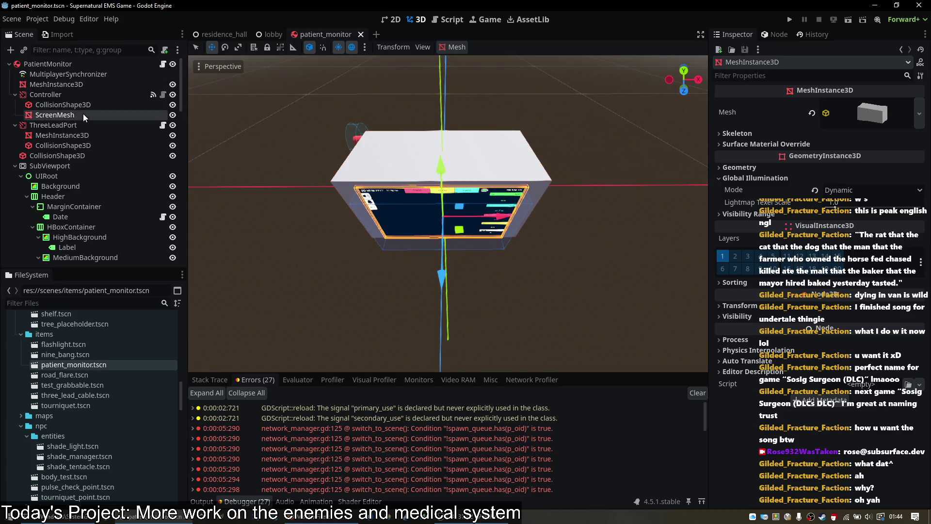
scroll(868, 409, down, 5)
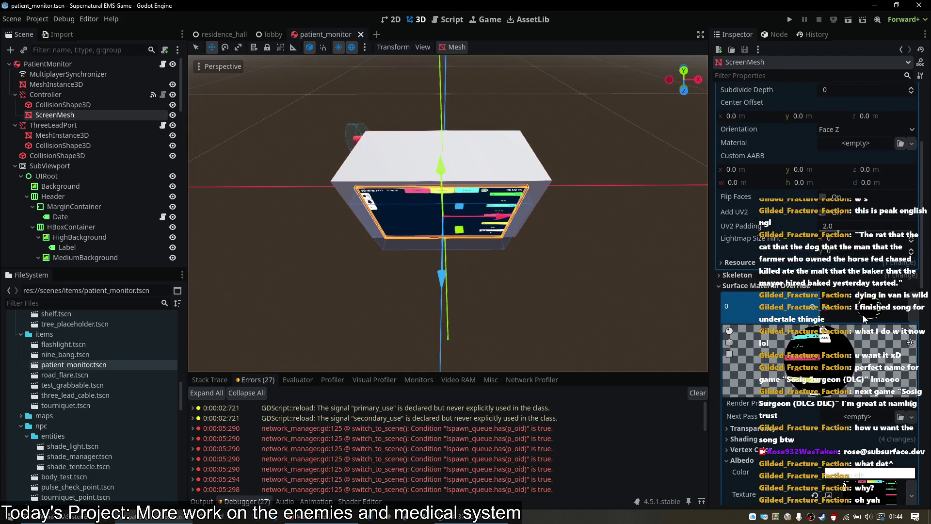
scroll(865, 318, down, 5)
click(742, 282)
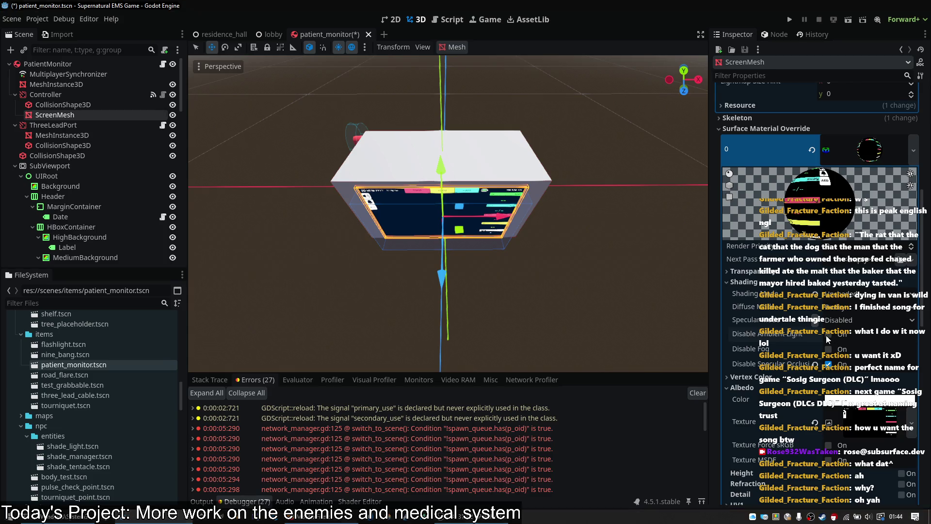
key(alt+Tab)
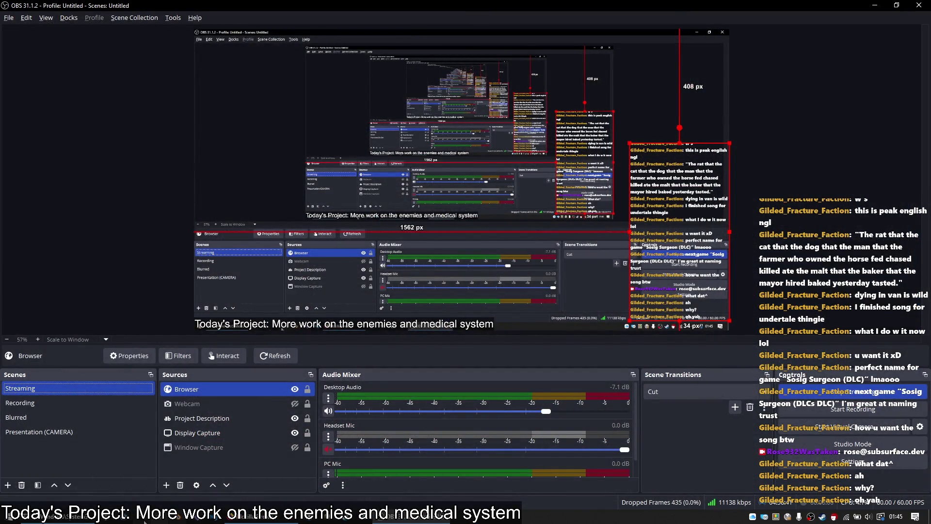
- Open the OBS browser source properties, then launch the Supernatural EMS Game project
click(124, 517)
click(197, 483)
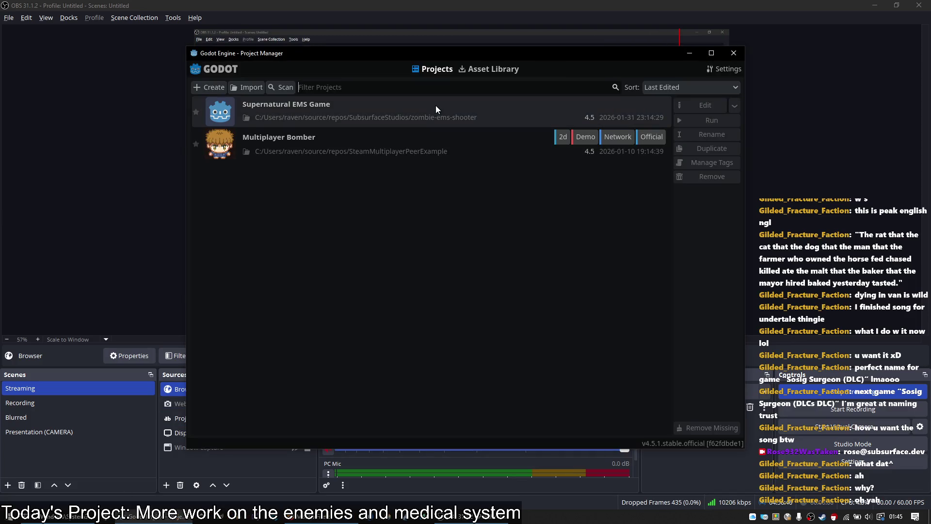
double_click(435, 105)
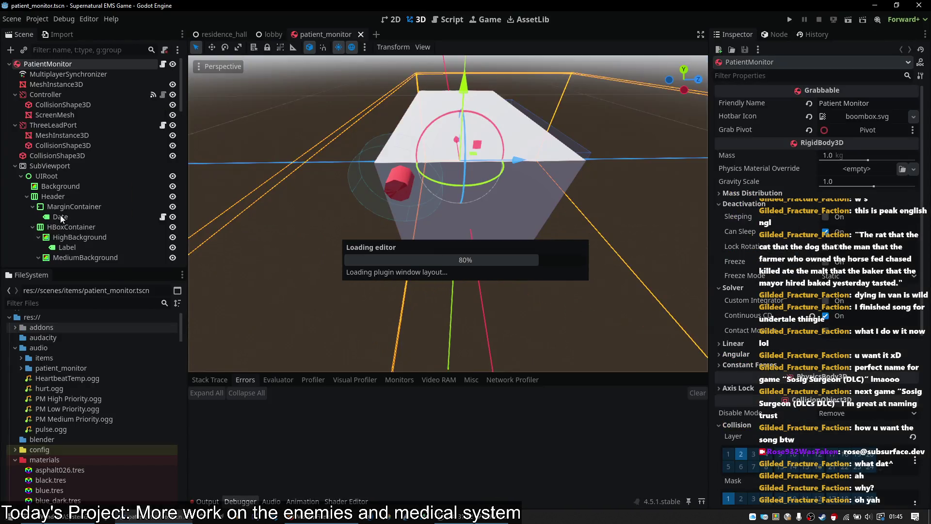
- Set the ScreenMesh material's Shading Mode to Per-Pixel, keeping SchlickGGX specular
click(64, 85)
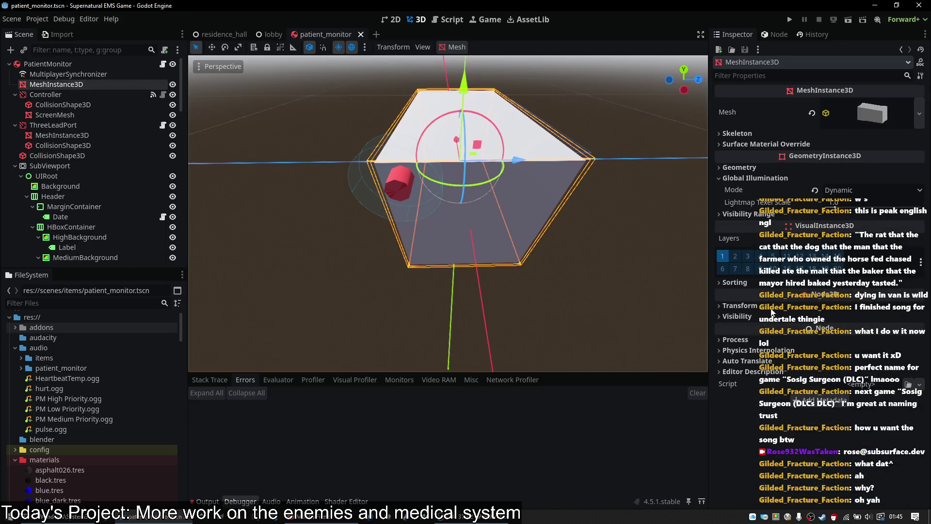
click(865, 120)
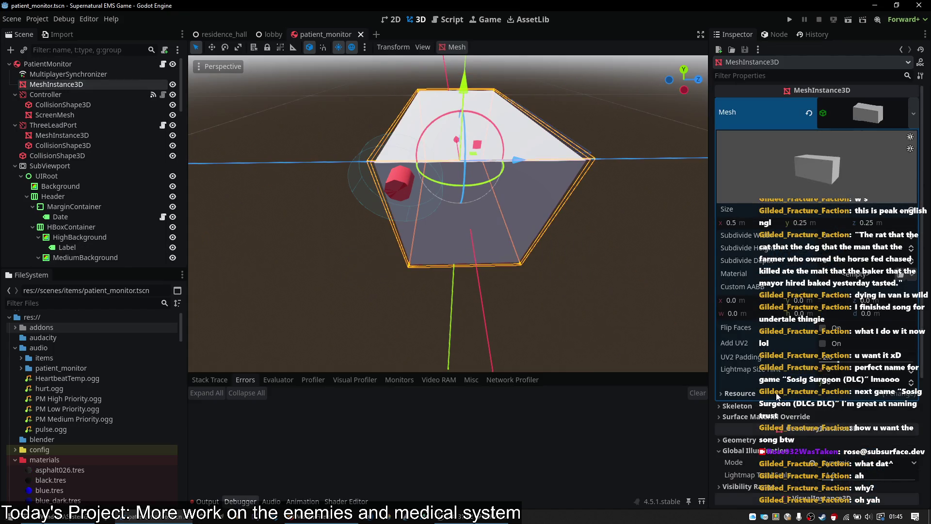
click(65, 115)
click(816, 346)
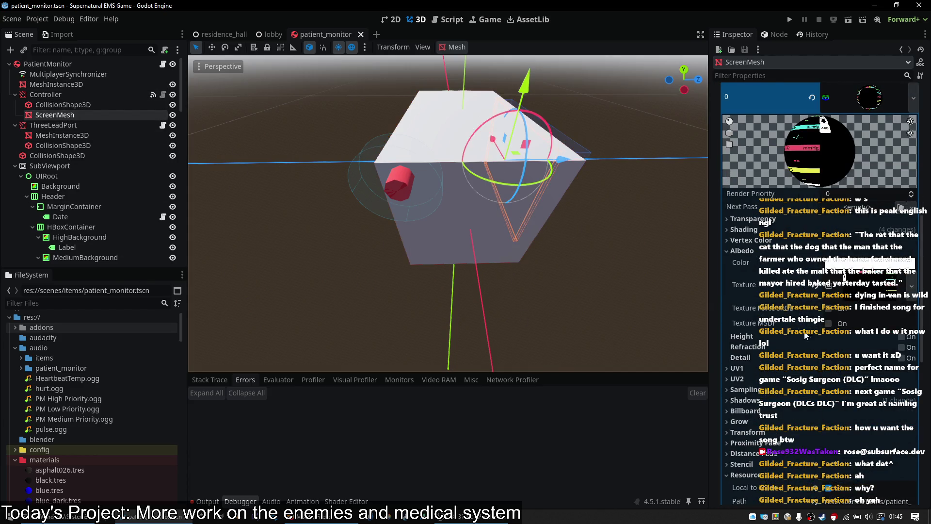
scroll(807, 335, down, 2)
click(754, 179)
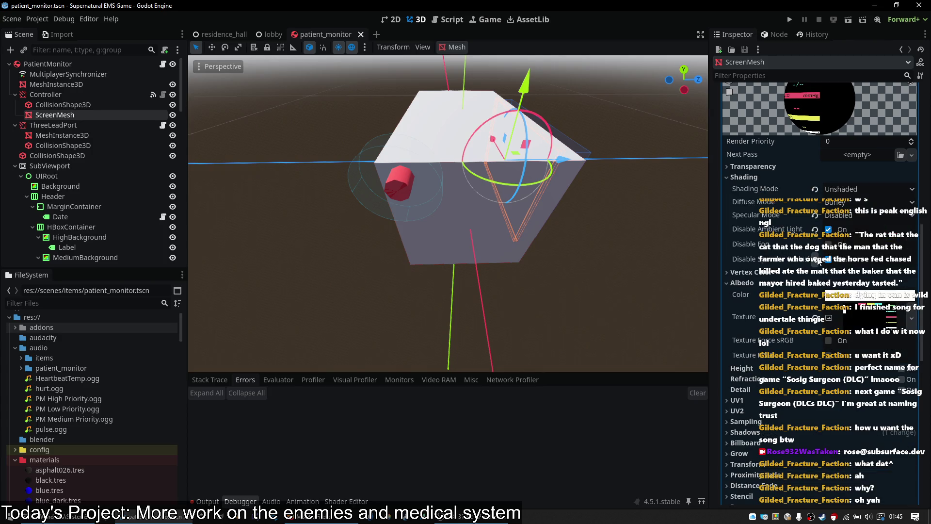
key(ctrl+s)
click(815, 216)
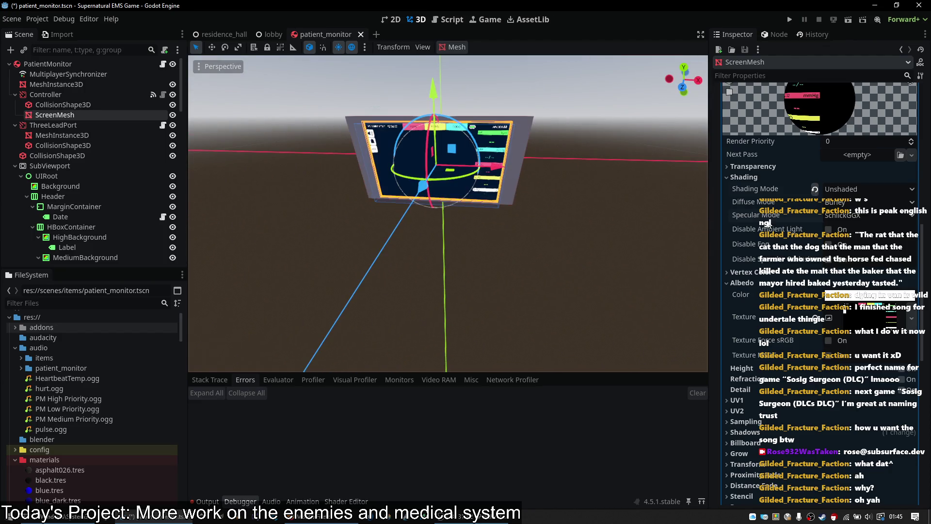
key(ctrl+z)
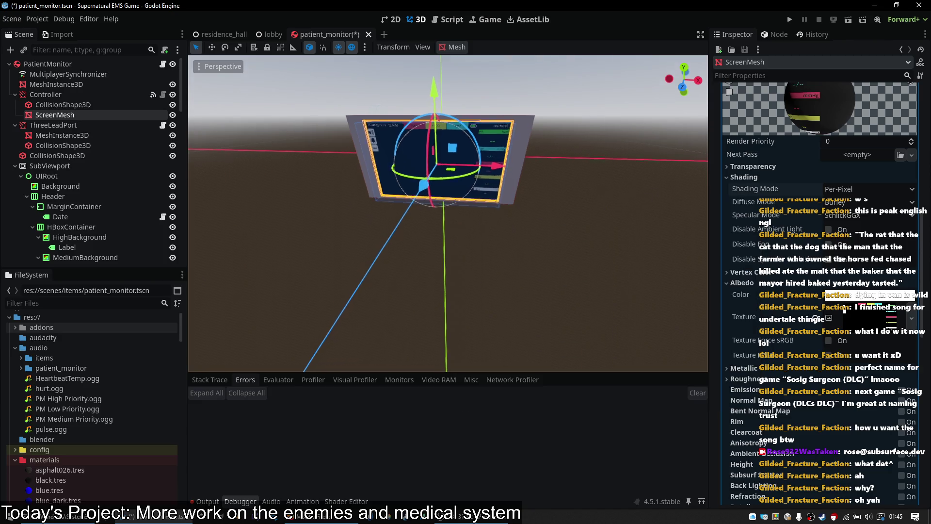
- Enable emission on the screen material, using the display texture as Emission Texture
right_click(829, 324)
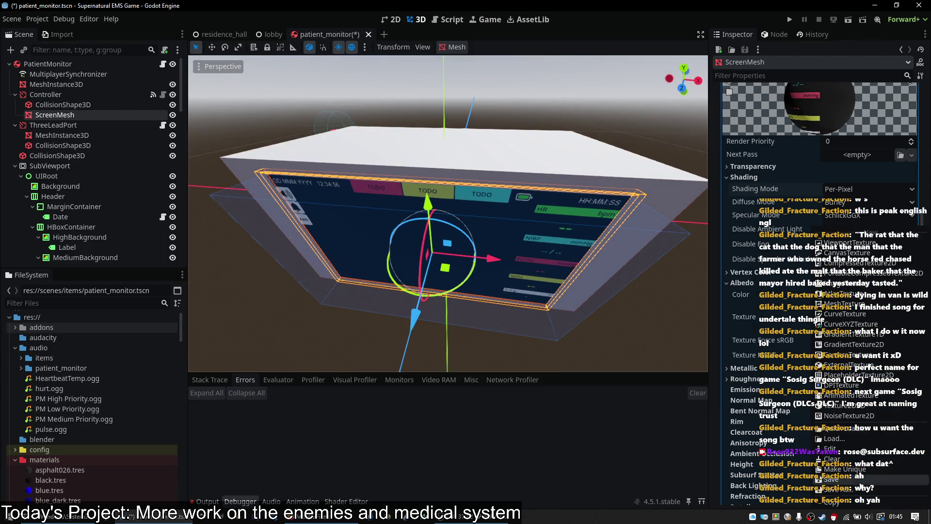
click(852, 499)
scroll(807, 383, down, 3)
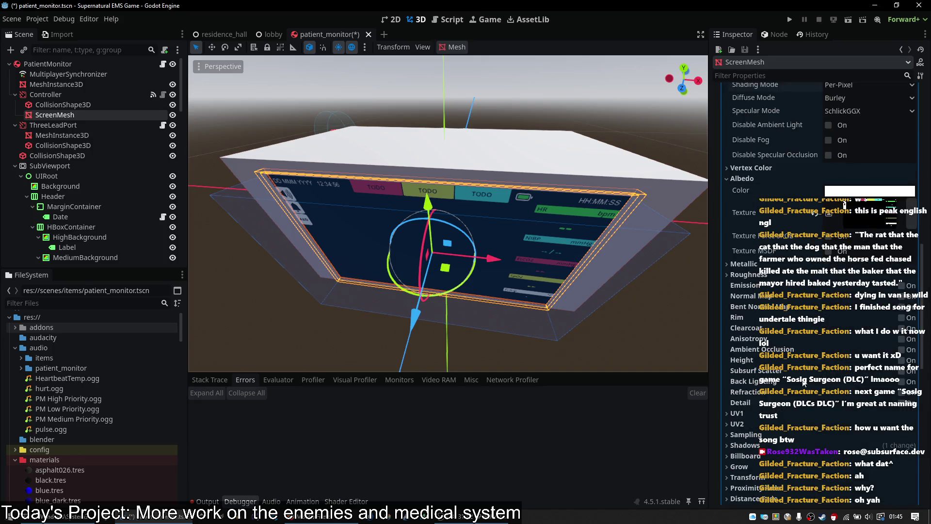
click(750, 277)
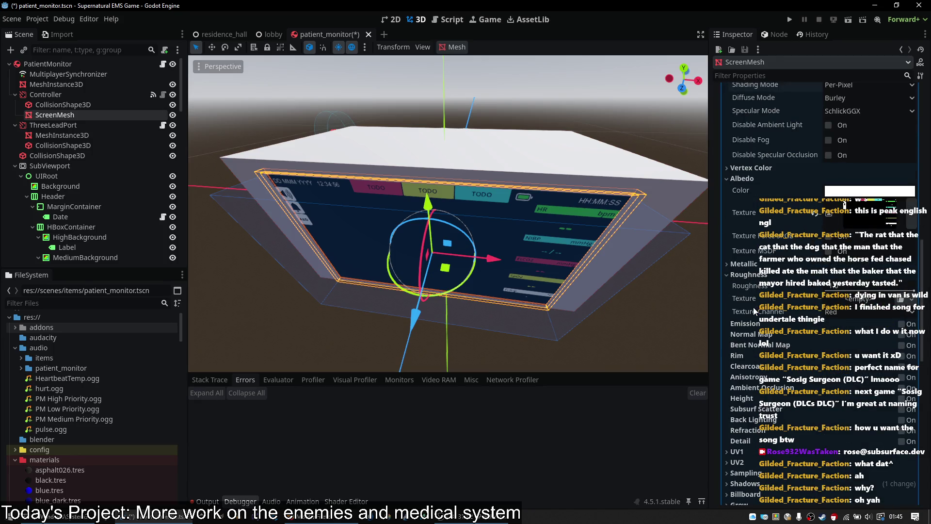
click(750, 275)
click(901, 286)
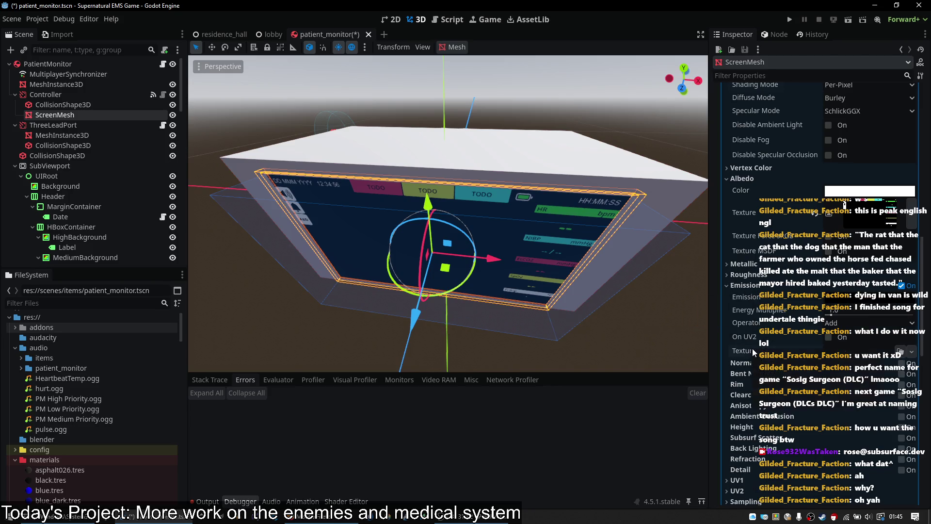
click(791, 374)
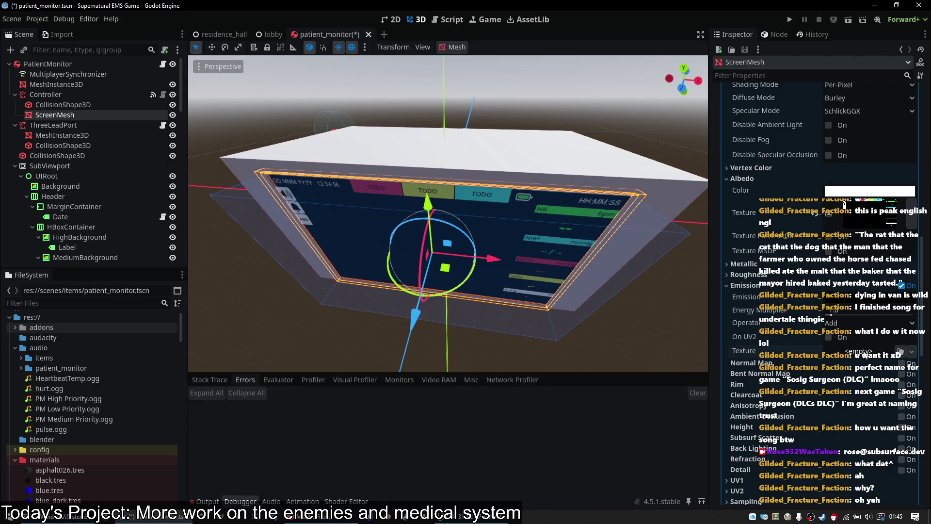
click(849, 355)
click(862, 492)
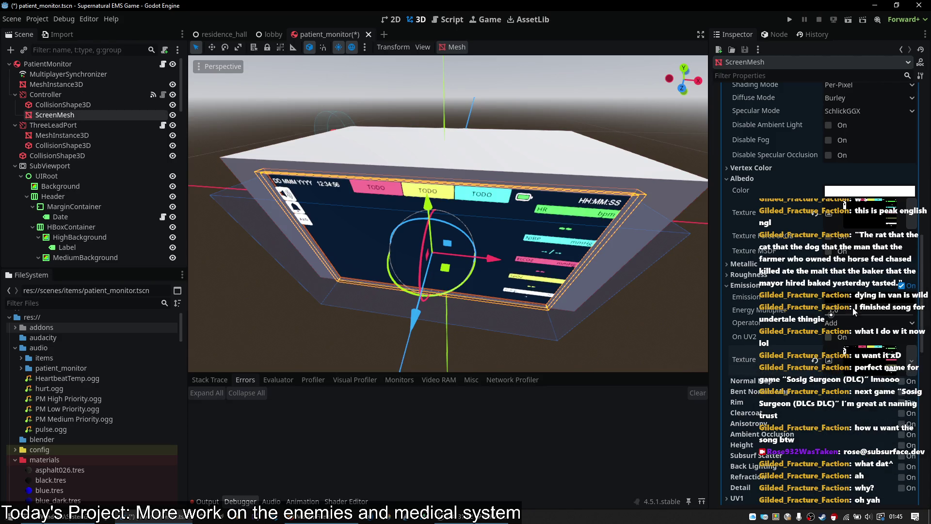
- Keep the emission colour black, preview the glowing screen and save patient_monitor.tscn
click(854, 297)
mouse_move(917, 135)
mouse_down()
mouse_move(917, 53)
mouse_move(917, 165)
mouse_up()
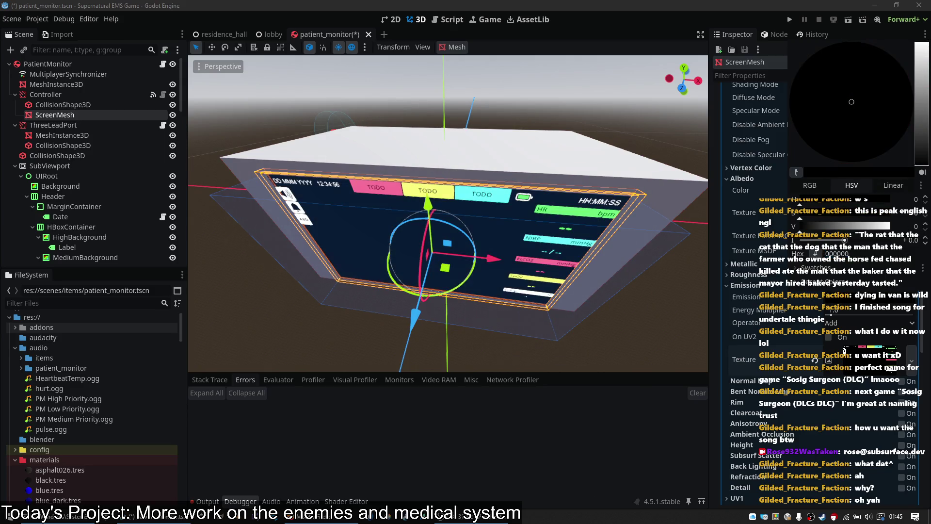
click(539, 174)
scroll(539, 174, down, 5)
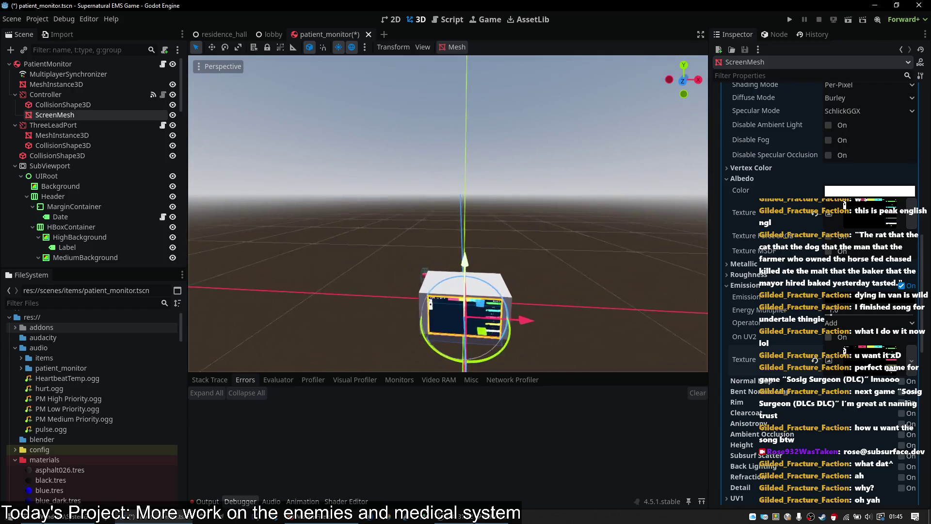
click(561, 288)
scroll(561, 288, up, 5)
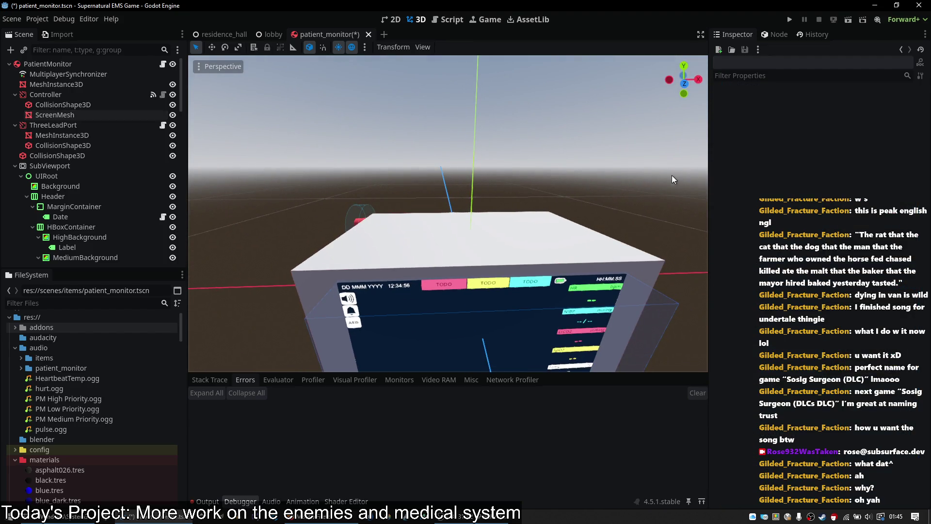
key(ctrl+s)
- Launch the game to playtest the updated monitor screen
scroll(671, 184, down, 1)
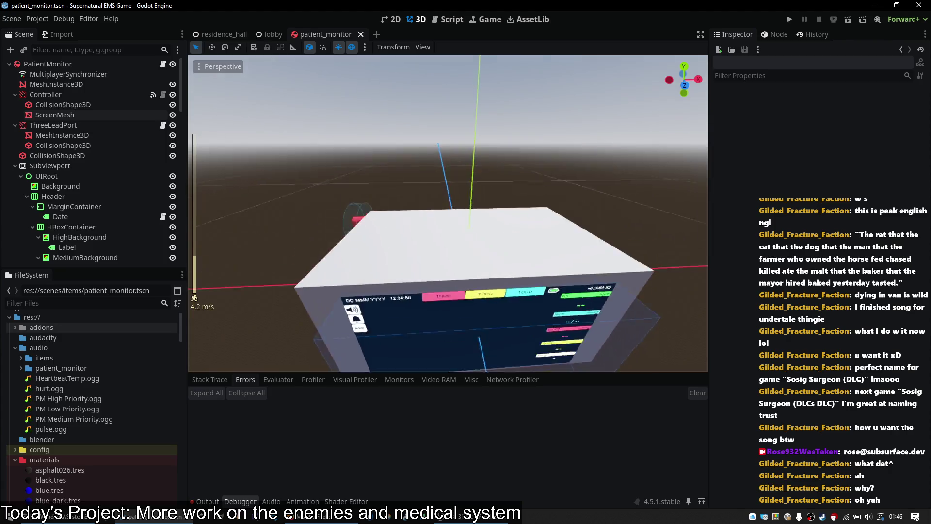
scroll(448, 213, down, 1)
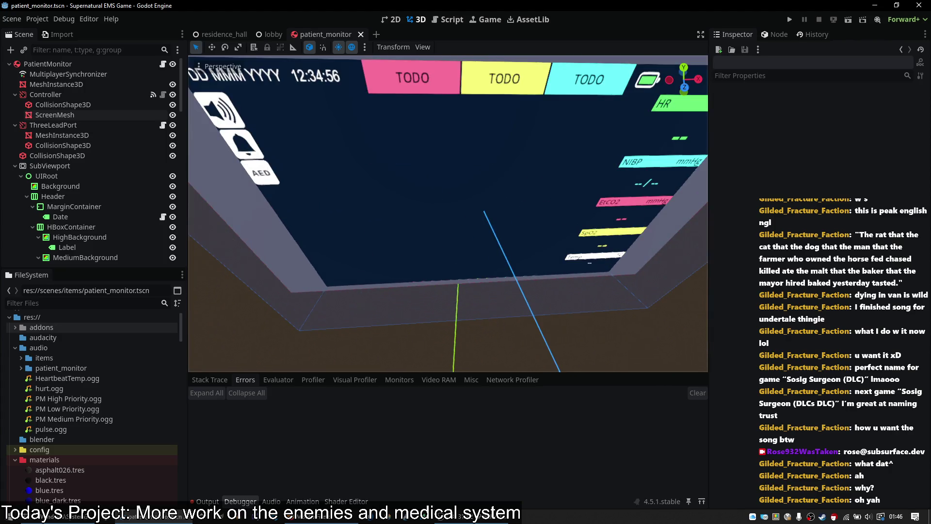
click(794, 19)
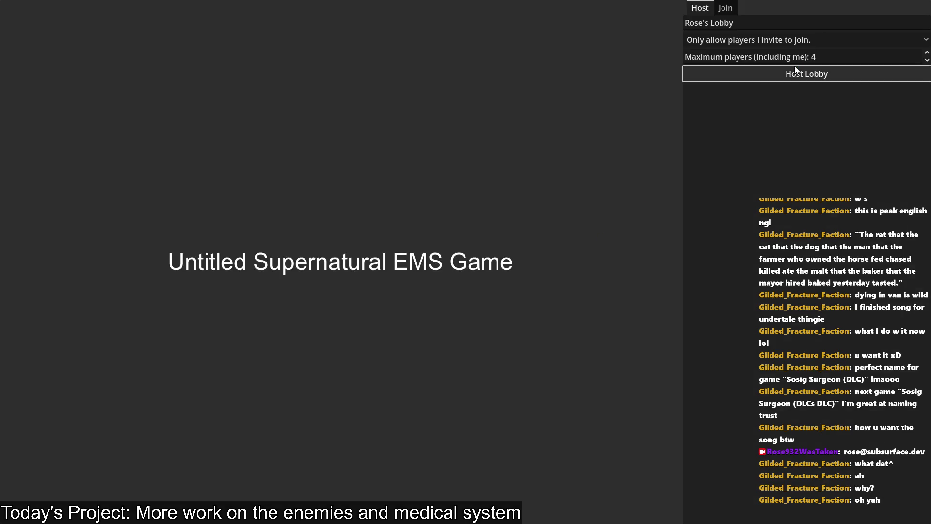
- Host a new lobby and ready up at the Ready Button to start the mission
click(807, 74)
key(w)
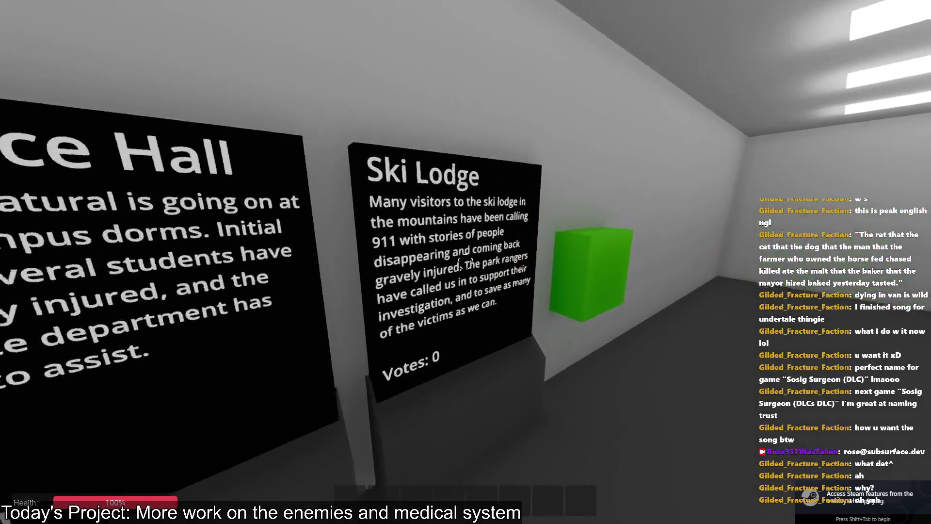
key(w)
mouse_move(465, 262)
key(e)
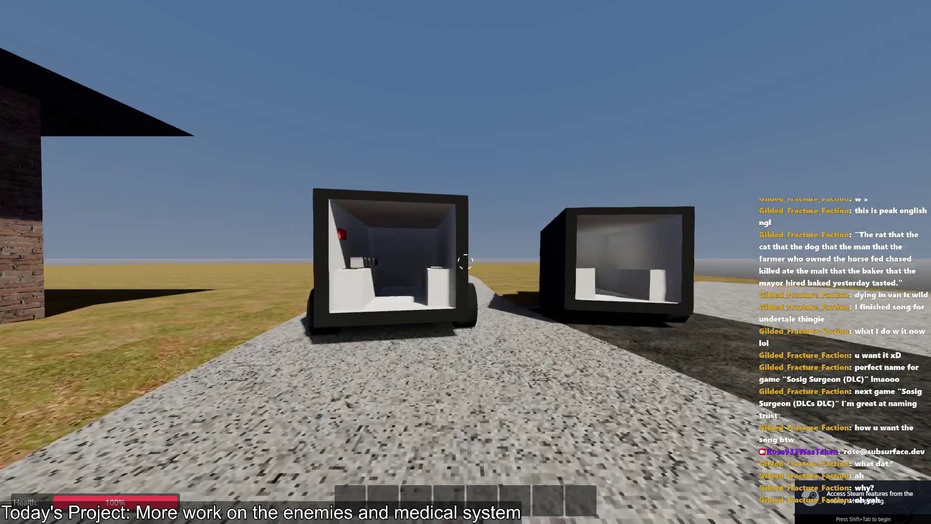
- Walk into the van, drop the glowing patient monitor and pick it back up
key(w)
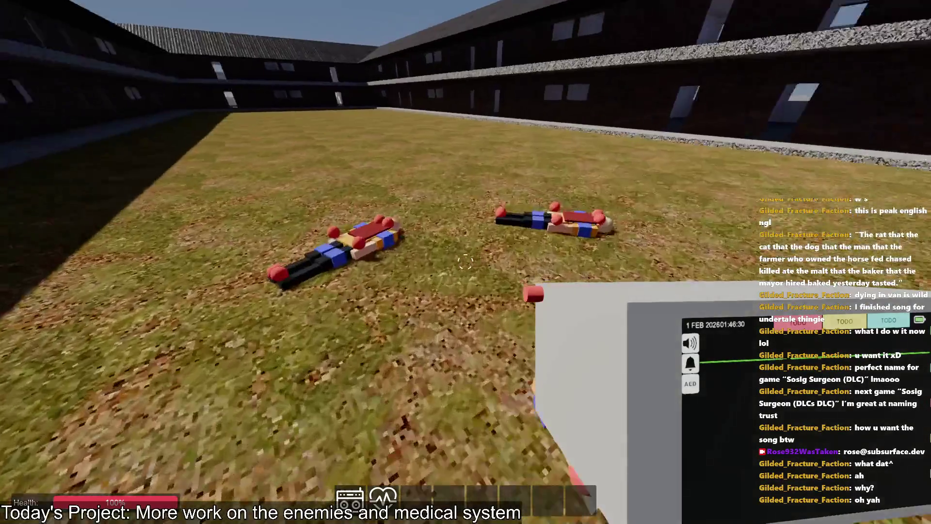
key(g)
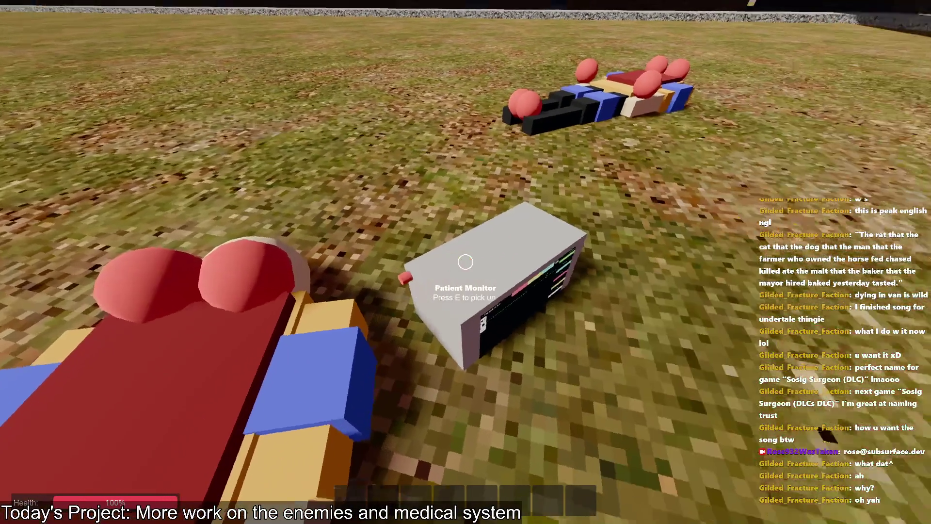
click(465, 262)
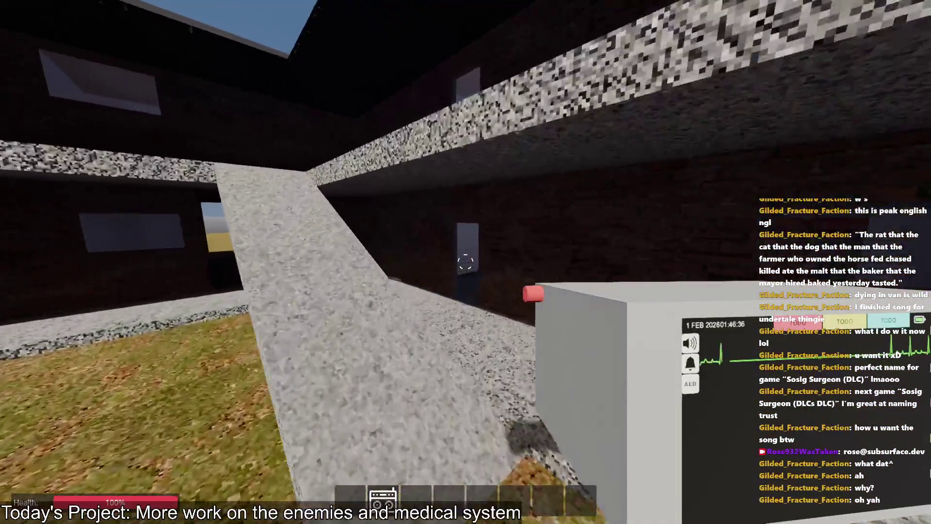